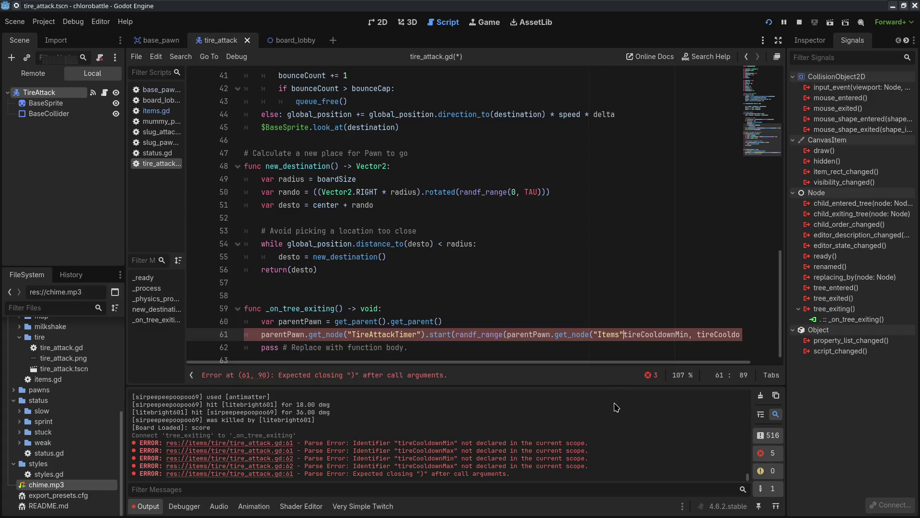
# - Close the Items string and prefix tireCooldownMax with parentPawn.get_node("Items")
pyautogui.write('.')
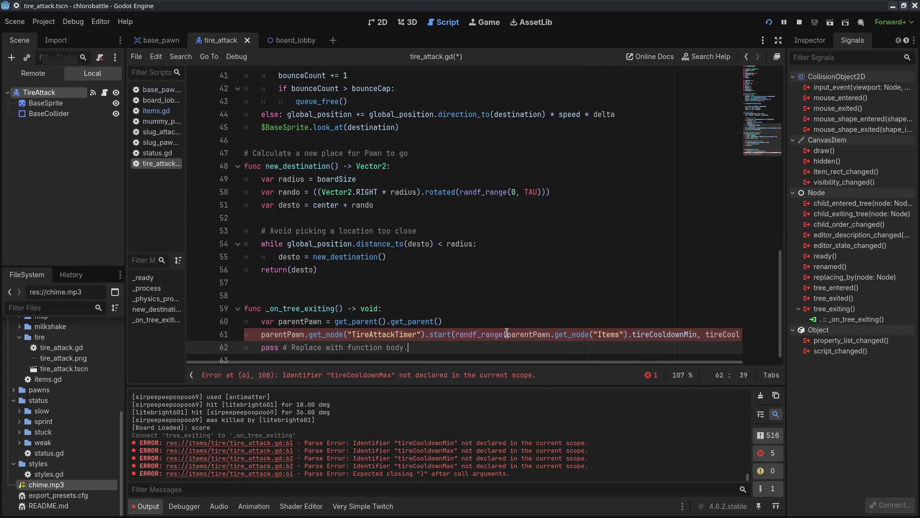
pyautogui.moveTo(507, 334); pyautogui.dragTo(633, 335)
pyautogui.hotkey('ctrl', 'c')
pyautogui.click(704, 334)
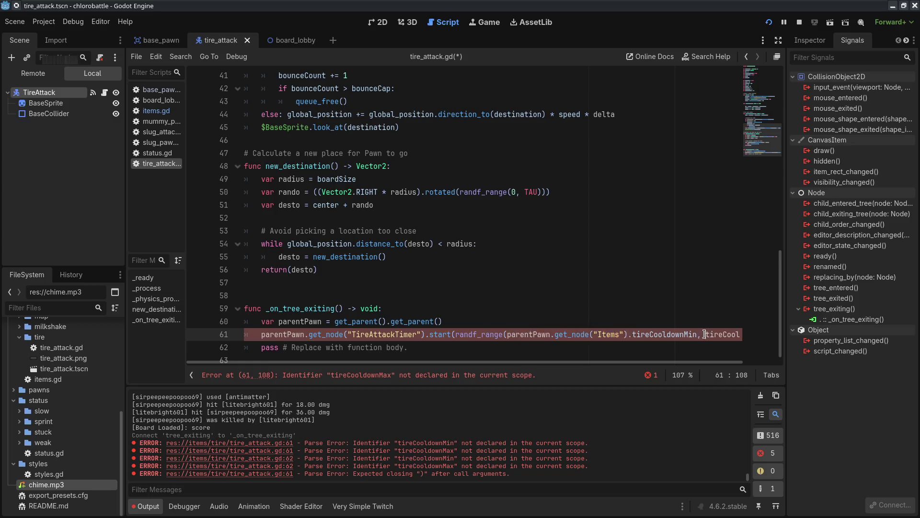
pyautogui.hotkey('ctrl', 'v')
# - Delete the placeholder pass line and the extra blank line, then save
pyautogui.hscroll(-5, 460, 354)
pyautogui.click(337, 358)
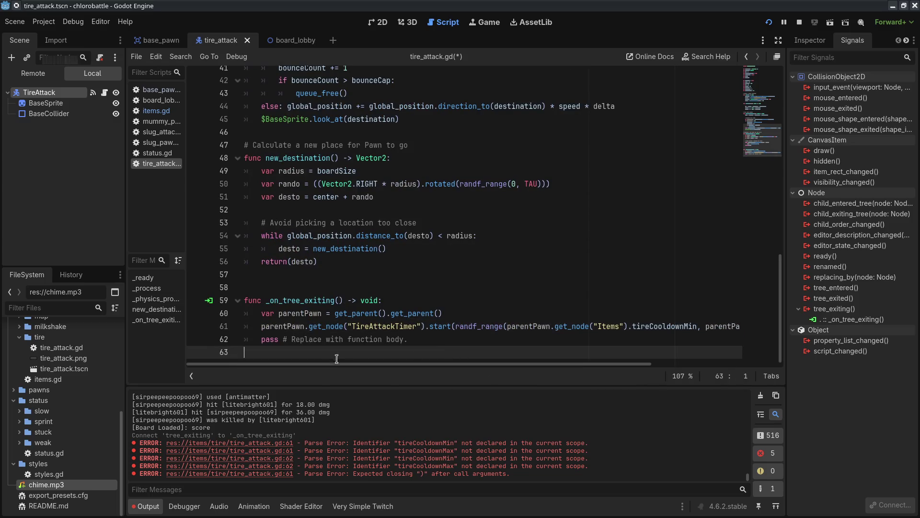
pyautogui.click(253, 339)
pyautogui.hotkey('ctrl', 'shift', 'k')
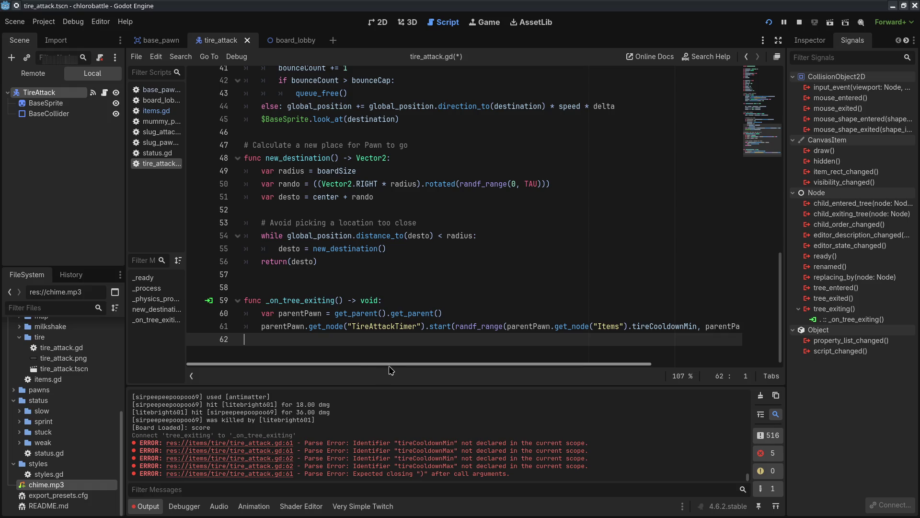
pyautogui.click(316, 288)
pyautogui.press('BackSpace')
pyautogui.hotkey('ctrl', 's')
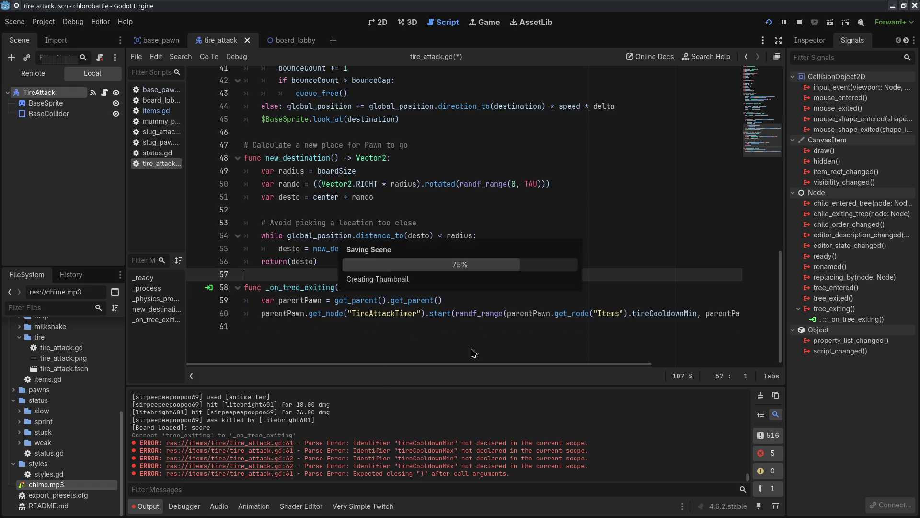
# - In items.gd, set tireCooldownMin to 5.0 and tireCooldownMax to 10.0
pyautogui.click(156, 110)
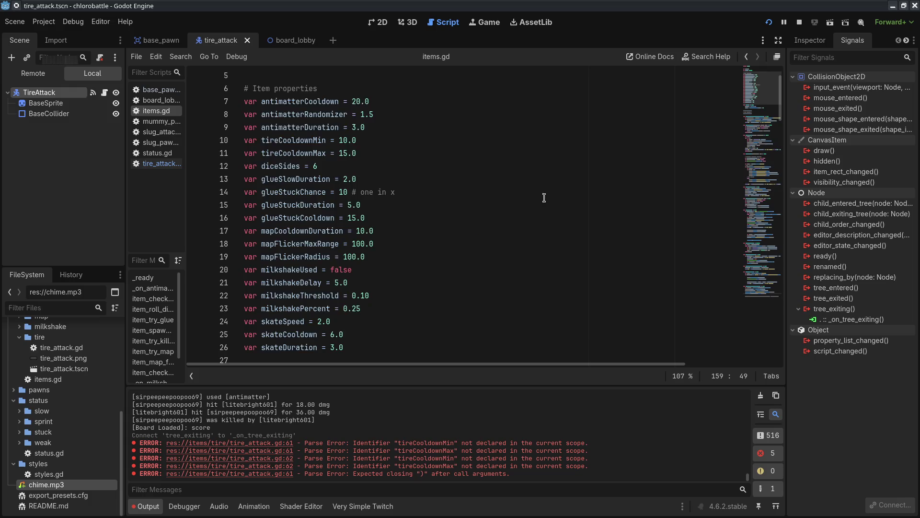
pyautogui.click(762, 98)
pyautogui.scroll(1, 408, 187)
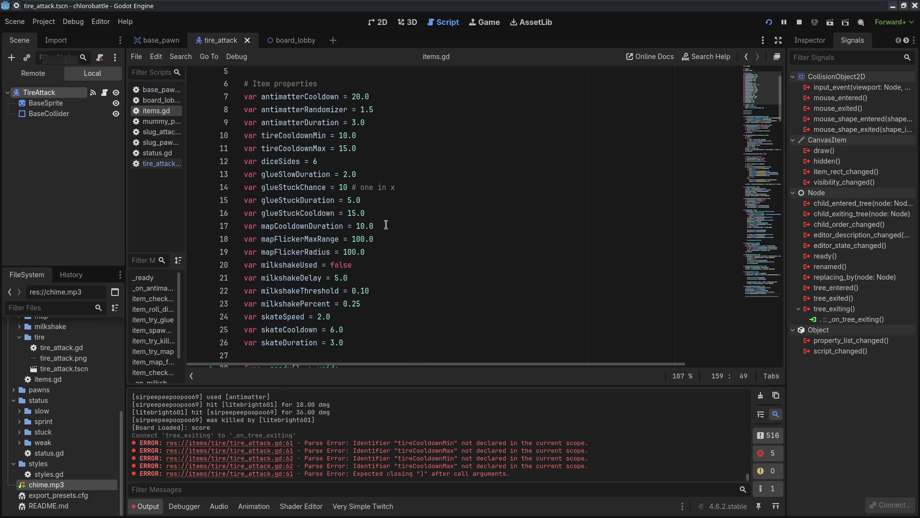
pyautogui.doubleClick(346, 135)
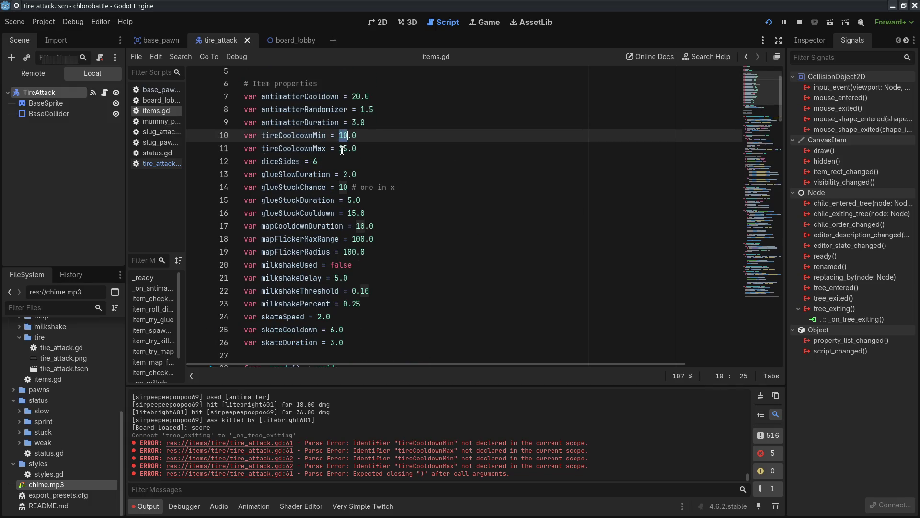
pyautogui.write('5')
pyautogui.click(341, 149)
pyautogui.write('0')
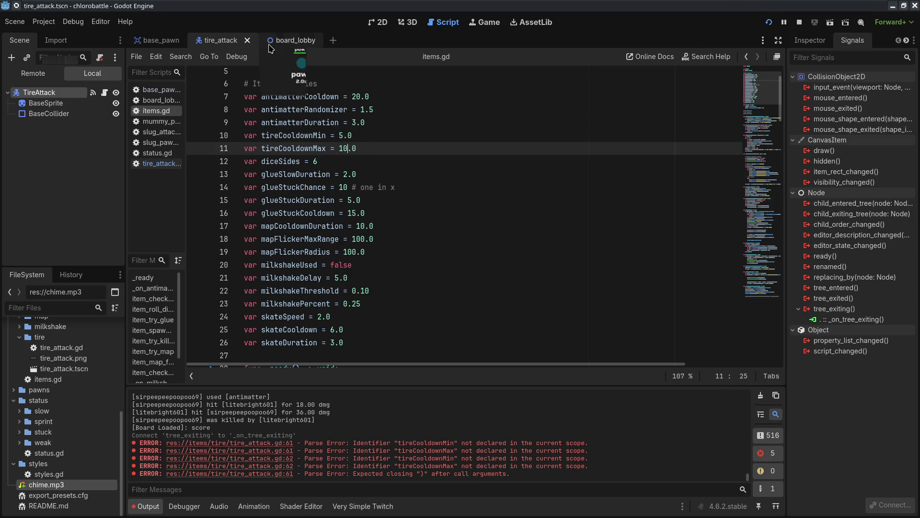
# - Look through the board_lobby, mummy_pawn and tire_attack files, ending on the base_pawn scene
pyautogui.click(283, 44)
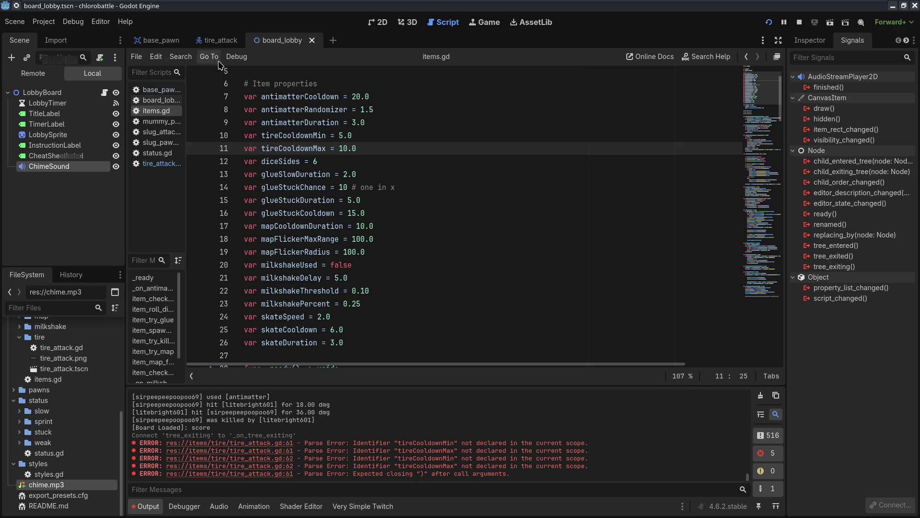
pyautogui.click(172, 115)
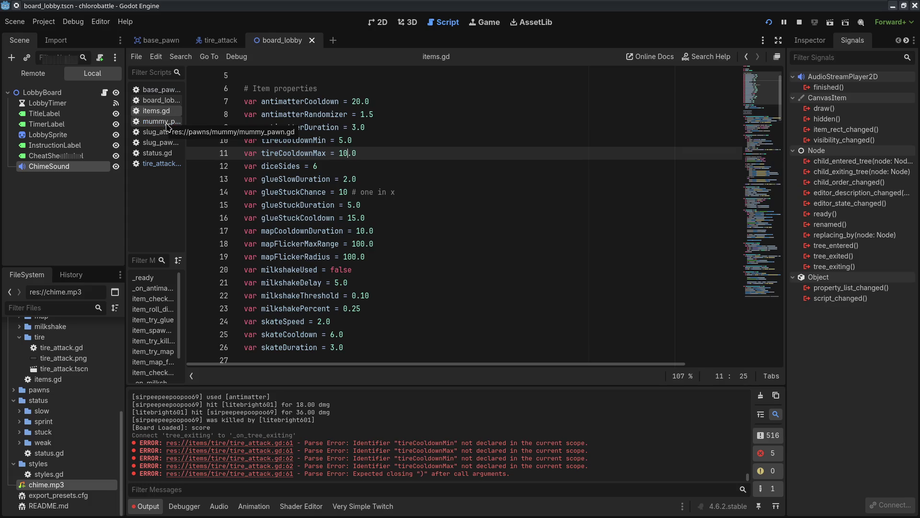
pyautogui.click(165, 123)
pyautogui.click(165, 115)
pyautogui.click(220, 40)
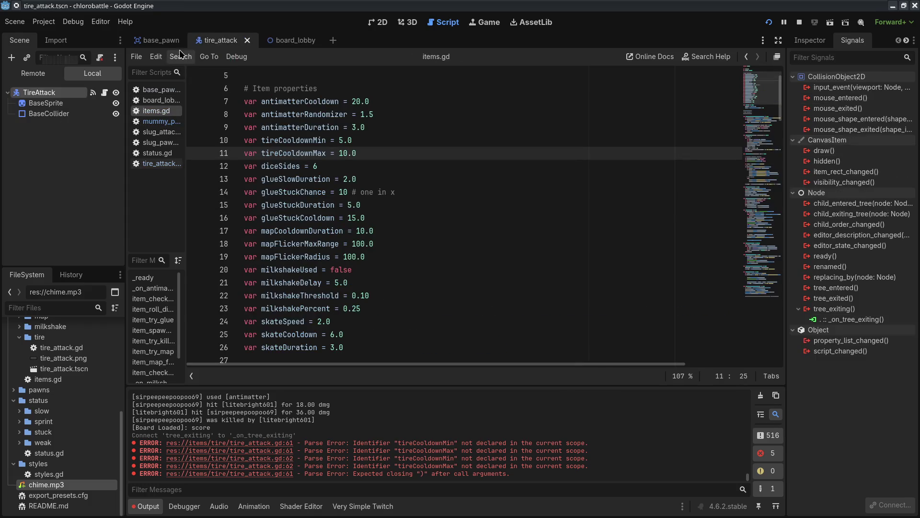
pyautogui.click(158, 40)
pyautogui.scroll(5, 71, 167)
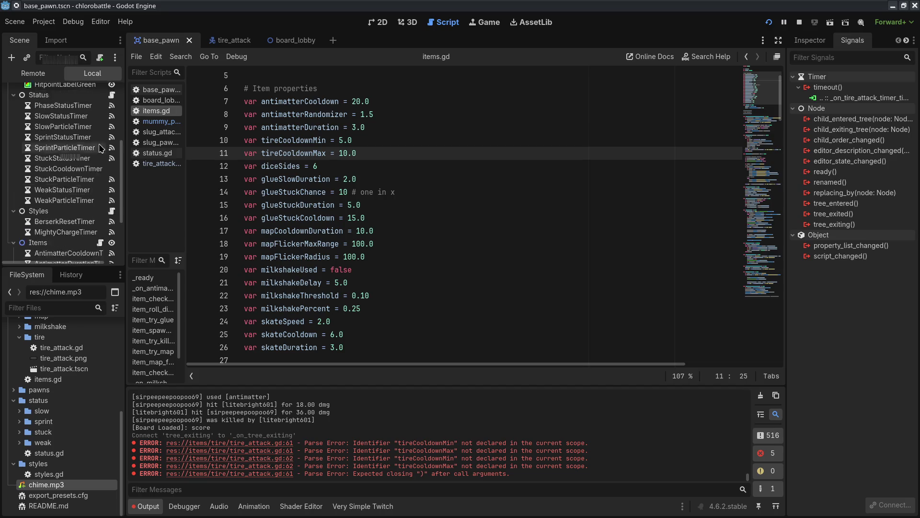
# - Comment out the Twitch login and chat lines in board_lobby.gd
pyautogui.click(290, 39)
pyautogui.click(161, 99)
pyautogui.click(262, 205)
pyautogui.hotkey('ctrl', 'k')
pyautogui.press('Down')
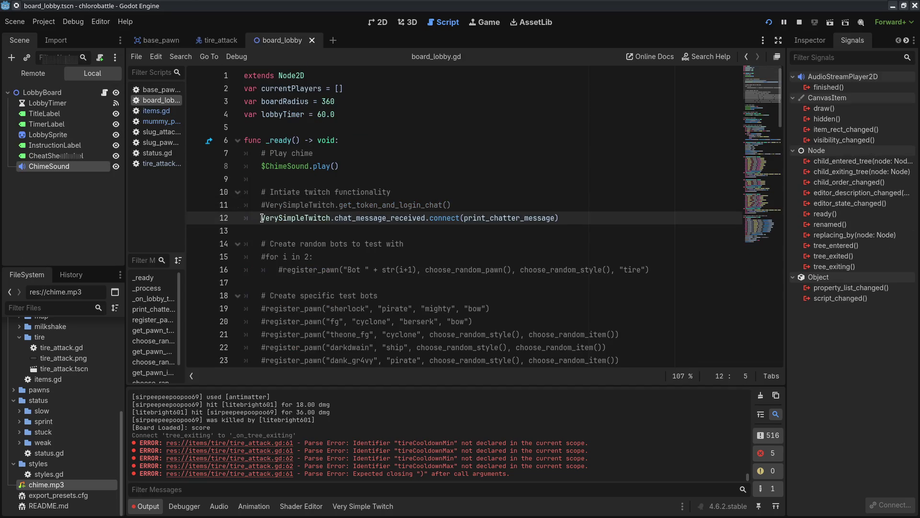
pyautogui.hotkey('ctrl', 'k')
# - Uncomment the test-bot loop and register_pawn line, set the bot count to 8, and run
pyautogui.click(262, 257)
pyautogui.press('BackSpace')
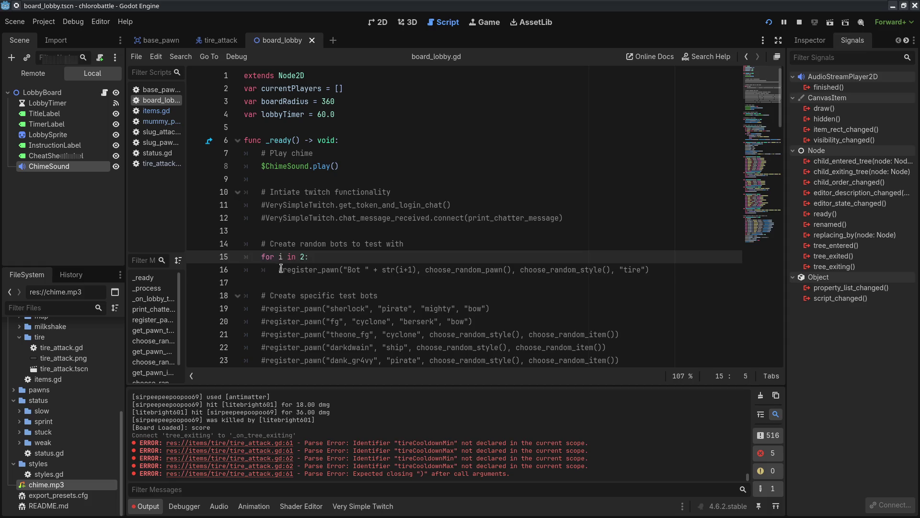
pyautogui.click(281, 270)
pyautogui.press('BackSpace')
pyautogui.click(303, 257)
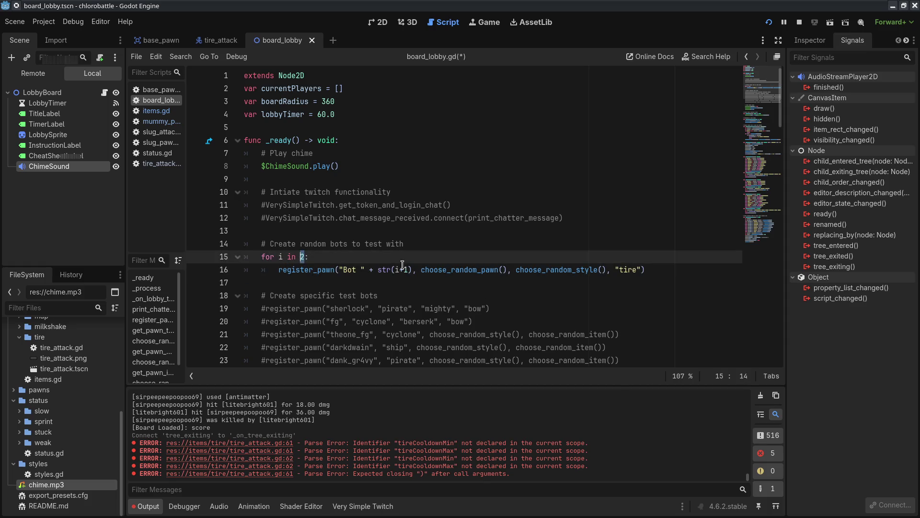
pyautogui.write('8')
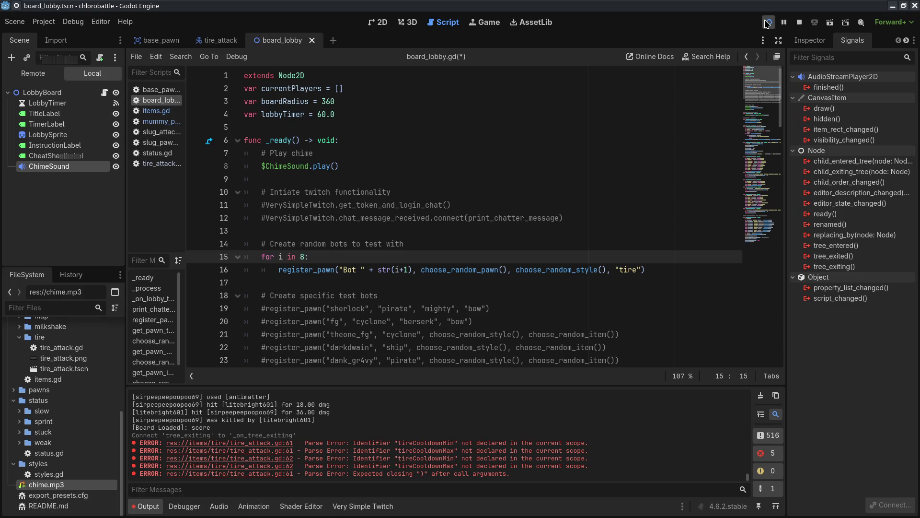
pyautogui.click(767, 23)
# - Watch Bot 1 and Bot 2 fight until the debugger breaks on tire_attack.gd line 60
pyautogui.click(593, 120)
pyautogui.click(313, 257)
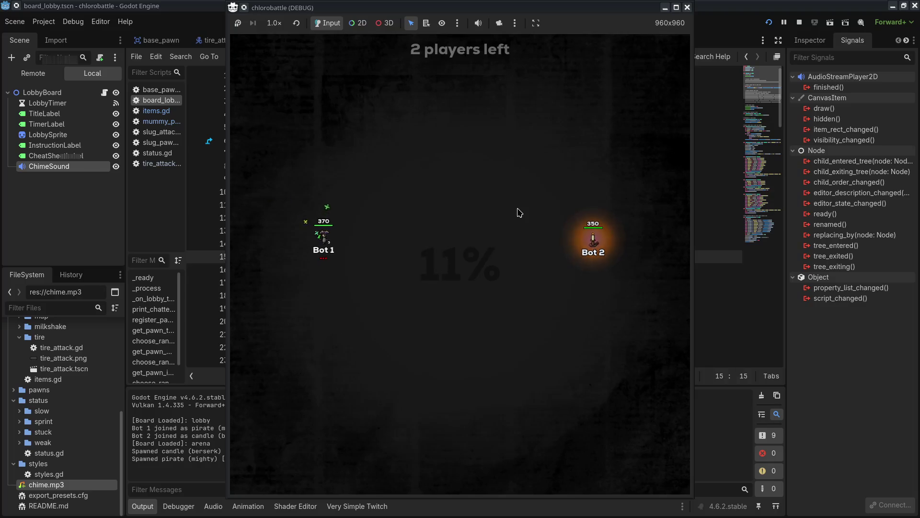
pyautogui.moveTo(531, 8)
pyautogui.mouseDown()
pyautogui.moveTo(919, 9)
pyautogui.moveTo(533, 17)
pyautogui.mouseUp()
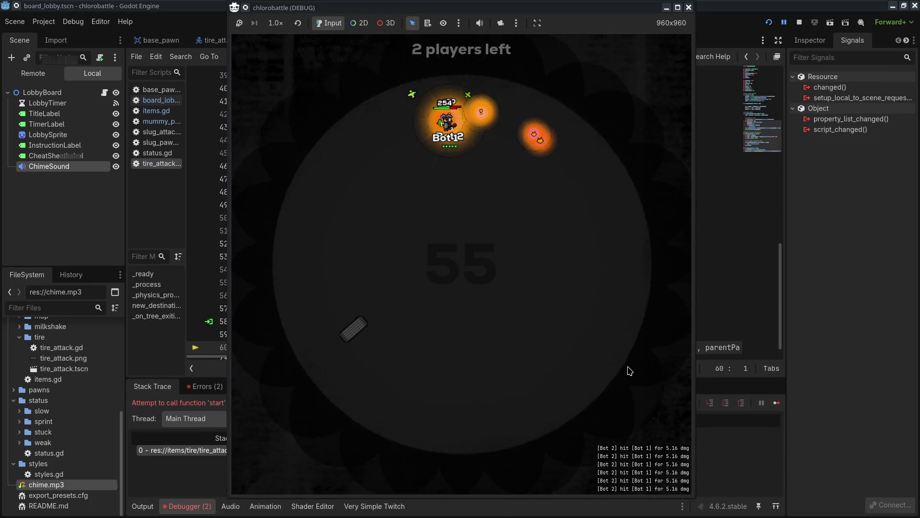
# - Insert .get_node("Items") after parentPawn on line 60, then save and rerun with F5
pyautogui.click(138, 218)
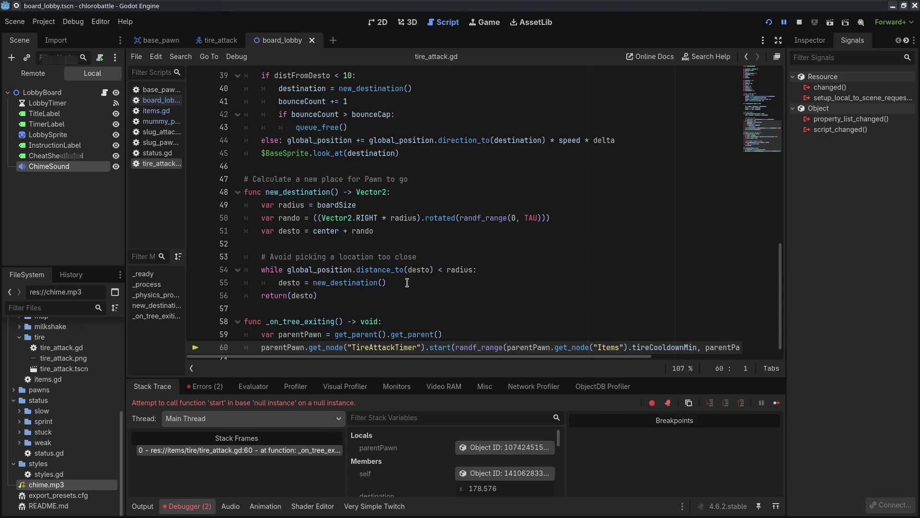
pyautogui.scroll(-1, 455, 289)
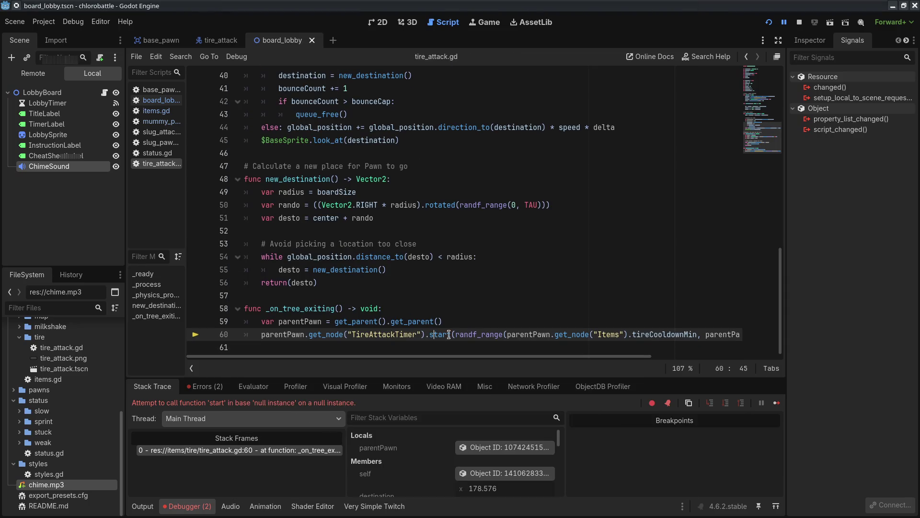
pyautogui.click(321, 324)
pyautogui.click(468, 334)
pyautogui.moveTo(549, 327); pyautogui.dragTo(615, 334)
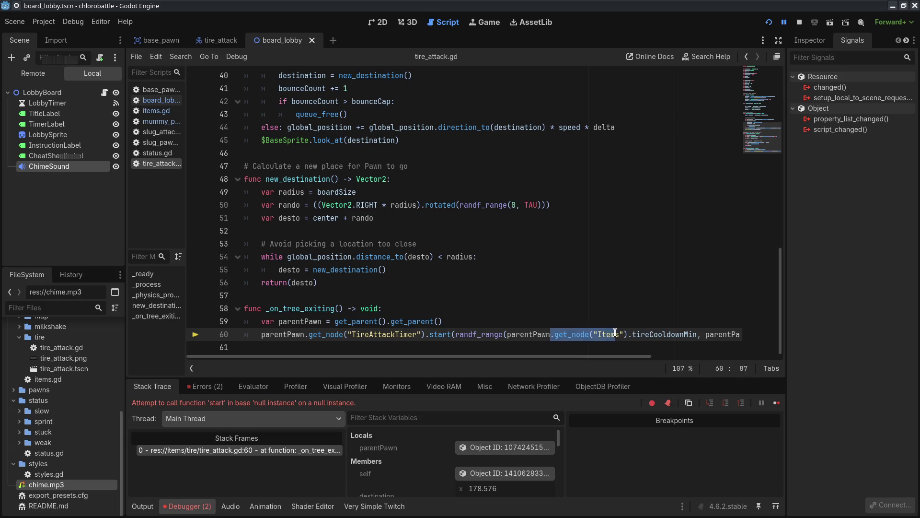
pyautogui.click(311, 334)
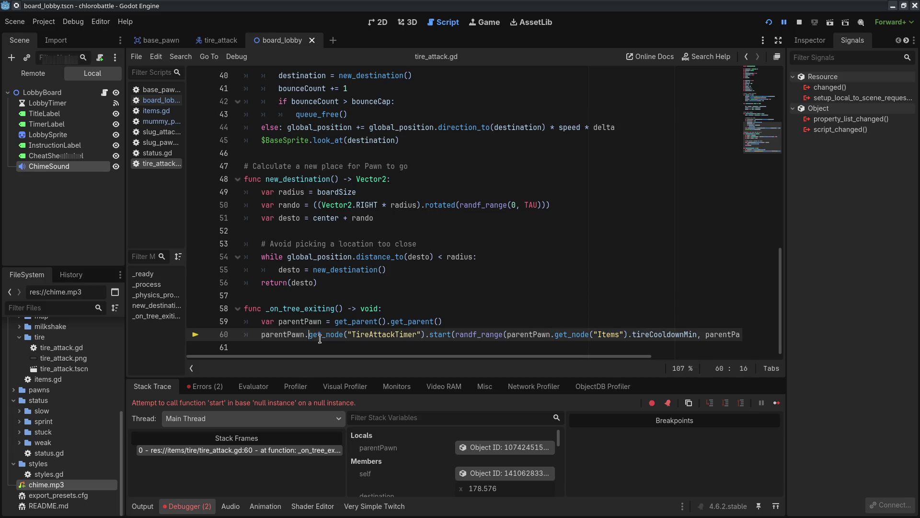
pyautogui.hotkey('ctrl', 'v')
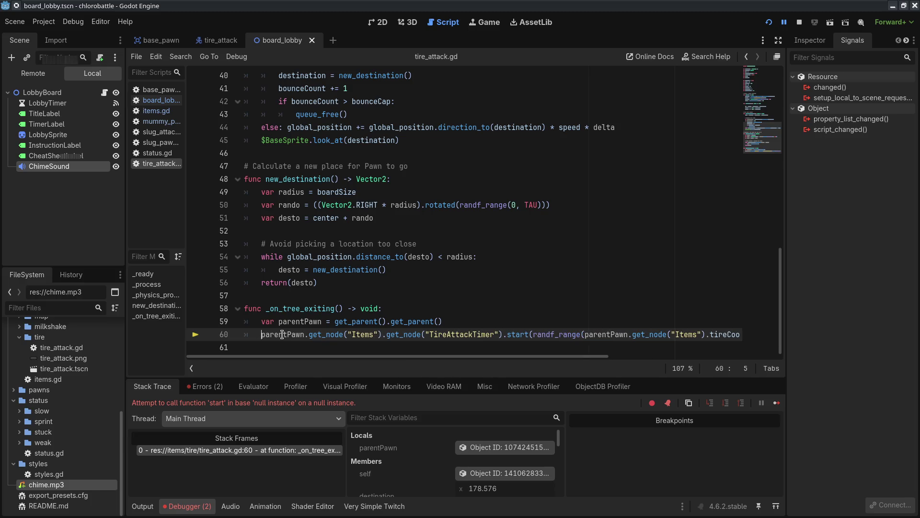
pyautogui.press('F5')
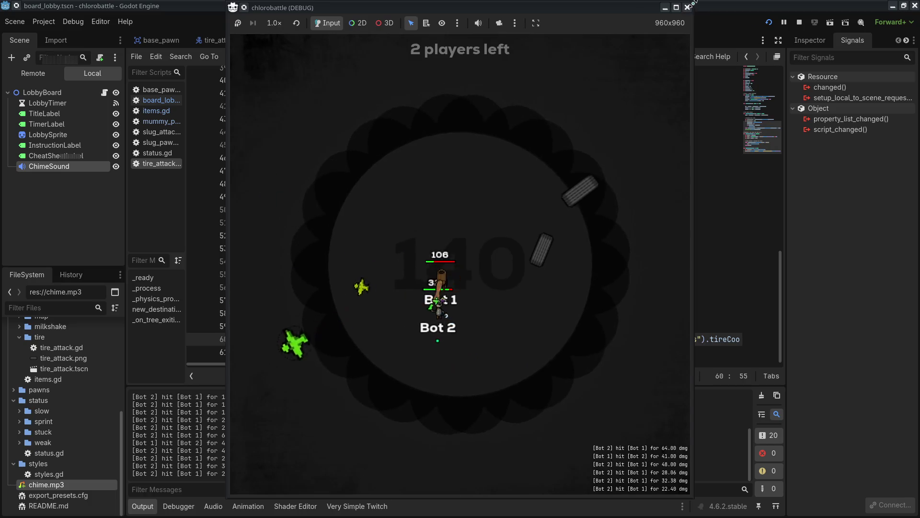
# - Close the game window after the two bots battle error-free
pyautogui.click(688, 7)
# - Bring up the Chatterino chat and drag the Godot editor aside
pyautogui.click(509, 265)
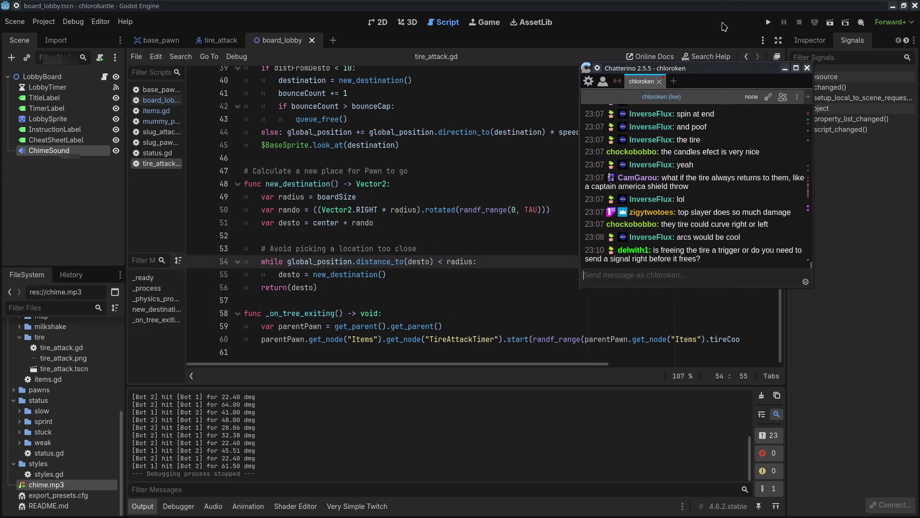
pyautogui.moveTo(521, 6)
pyautogui.mouseDown()
pyautogui.moveTo(521, 42)
pyautogui.moveTo(551, 5)
pyautogui.moveTo(745, 4)
pyautogui.mouseUp()
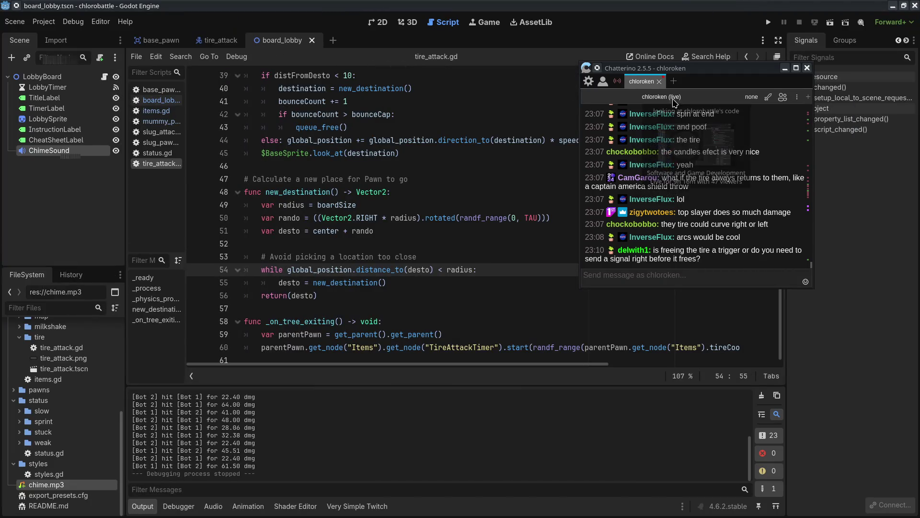
# - Dismiss the Chatterino window and return to tire_attack.gd, clicking lines 61 and 44
pyautogui.doubleClick(740, 68)
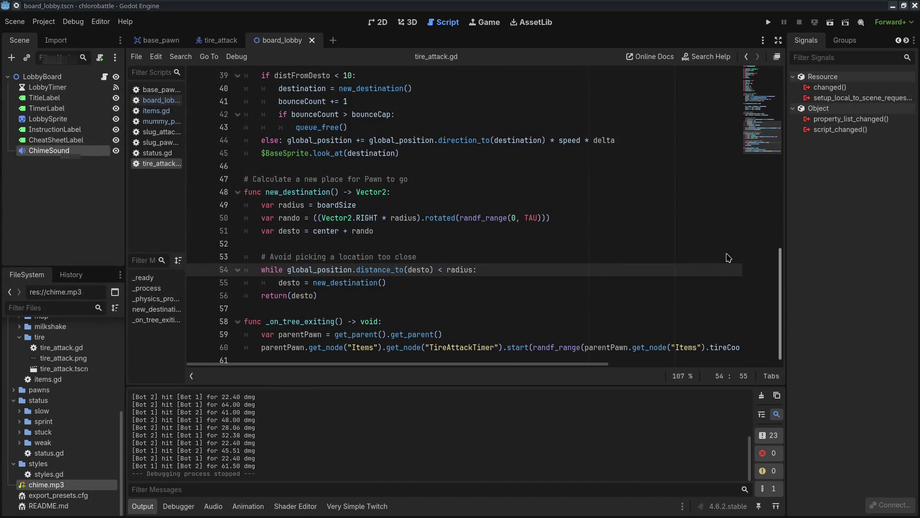
pyautogui.click(483, 357)
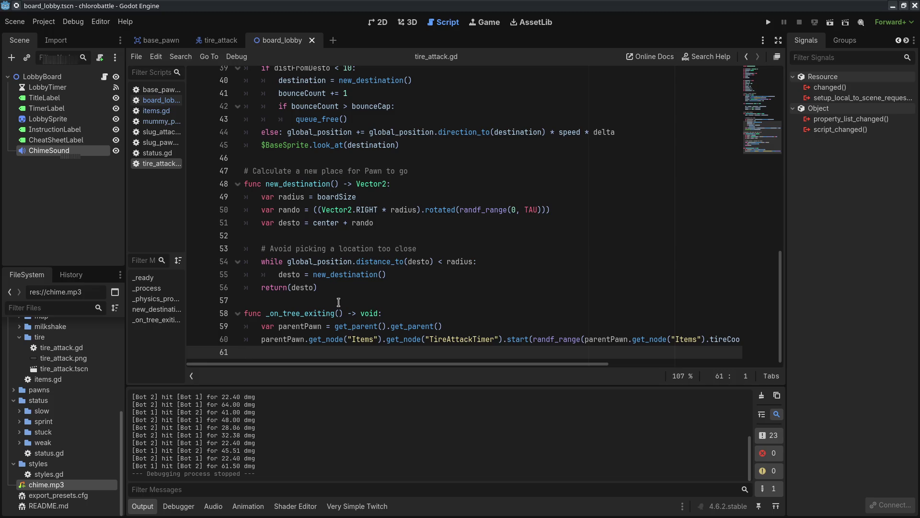
pyautogui.click(432, 129)
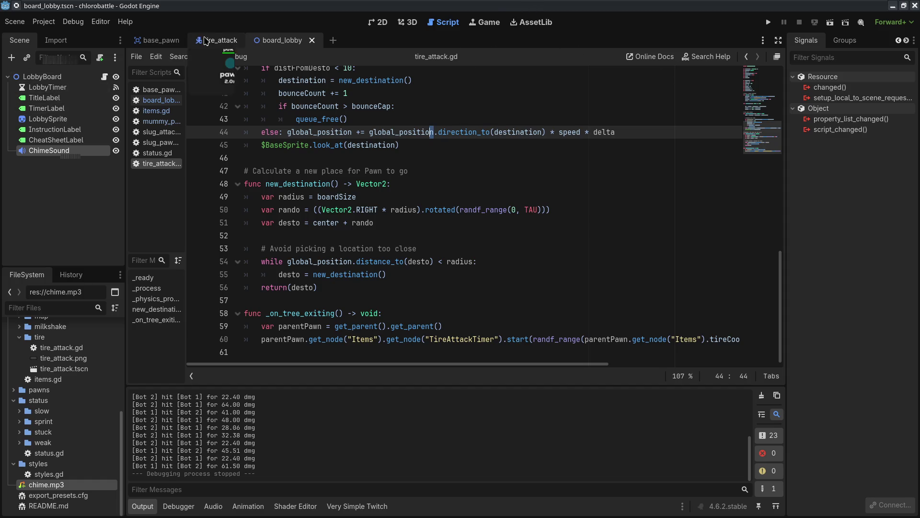
# - Open the tire_attack scene and confirm tree_exiting is connected to _on_tree_exiting
pyautogui.click(236, 41)
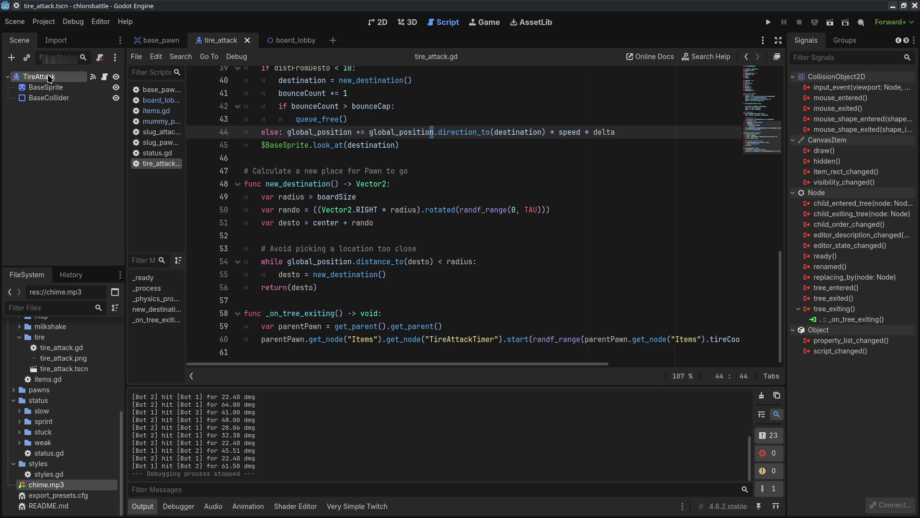
pyautogui.click(52, 108)
pyautogui.click(833, 45)
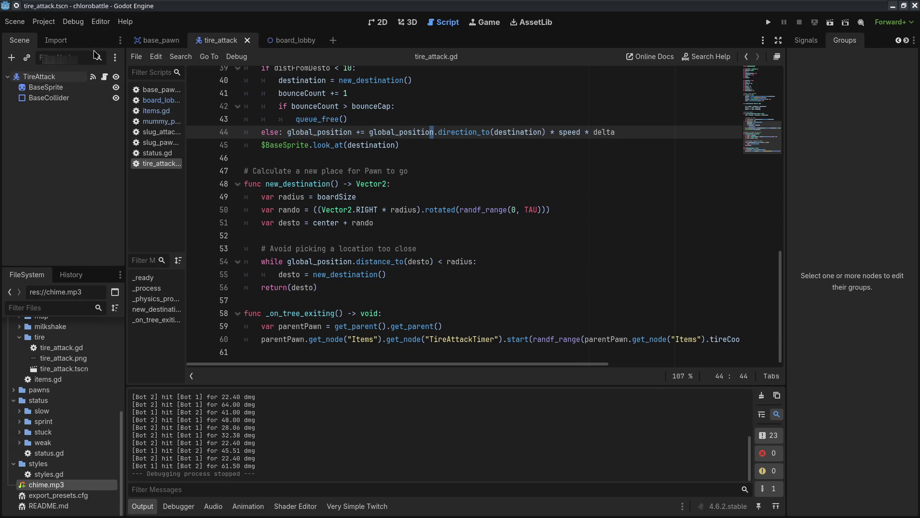
pyautogui.click(806, 40)
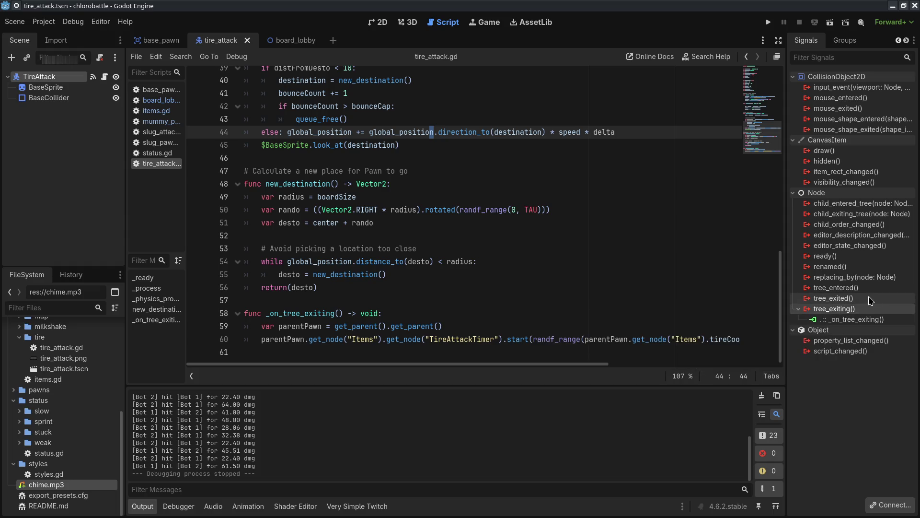
pyautogui.click(865, 310)
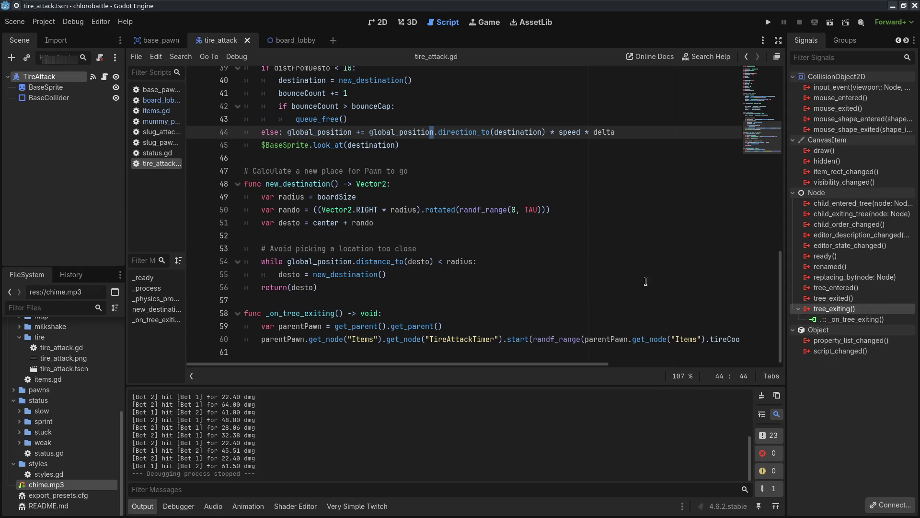
# - Review the _on_tree_exiting code around line 60
pyautogui.moveTo(331, 301); pyautogui.dragTo(716, 370)
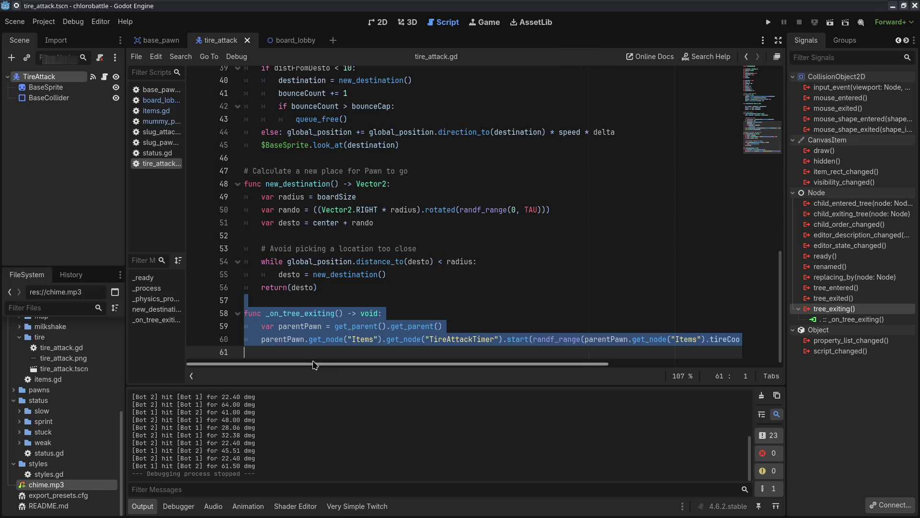
pyautogui.click(291, 337)
pyautogui.moveTo(291, 337)
pyautogui.mouseDown()
pyautogui.moveTo(740, 340)
pyautogui.moveTo(279, 342)
pyautogui.moveTo(434, 357)
pyautogui.mouseUp()
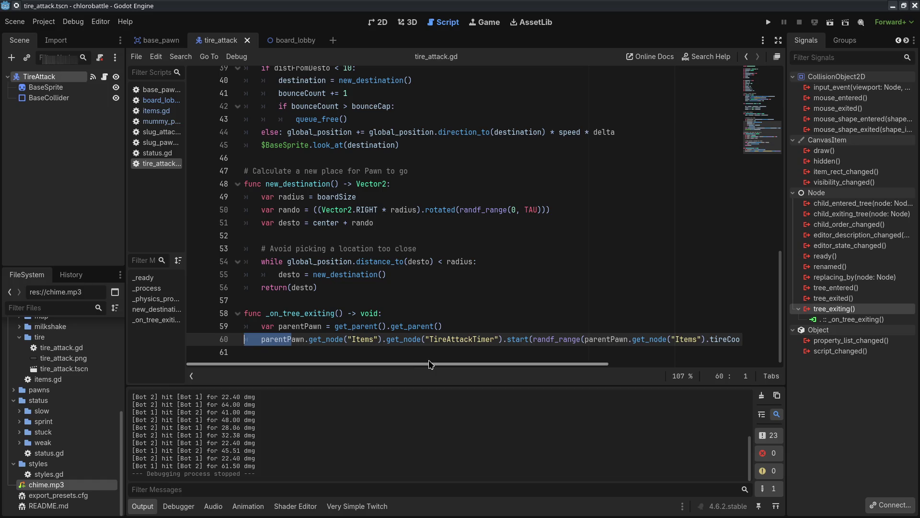
pyautogui.click(441, 352)
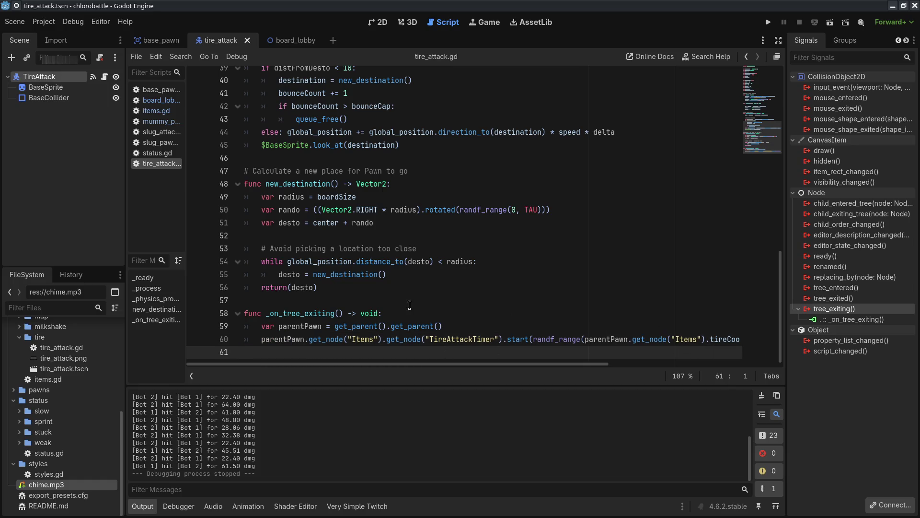
# - Append get_node("Items") to the parentPawnItems assignment on line 59
pyautogui.click(320, 326)
pyautogui.write('Items')
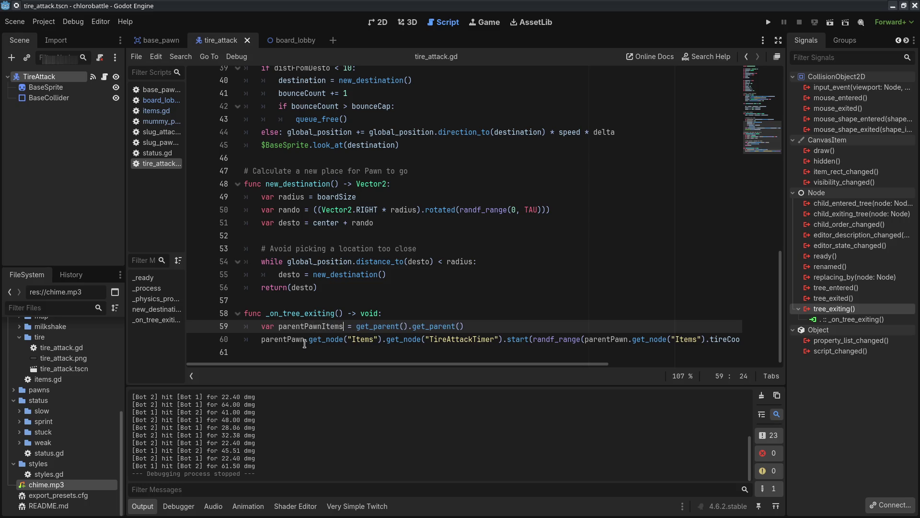
pyautogui.moveTo(304, 344); pyautogui.dragTo(380, 342)
pyautogui.hotkey('ctrl', 'c')
pyautogui.click(357, 334)
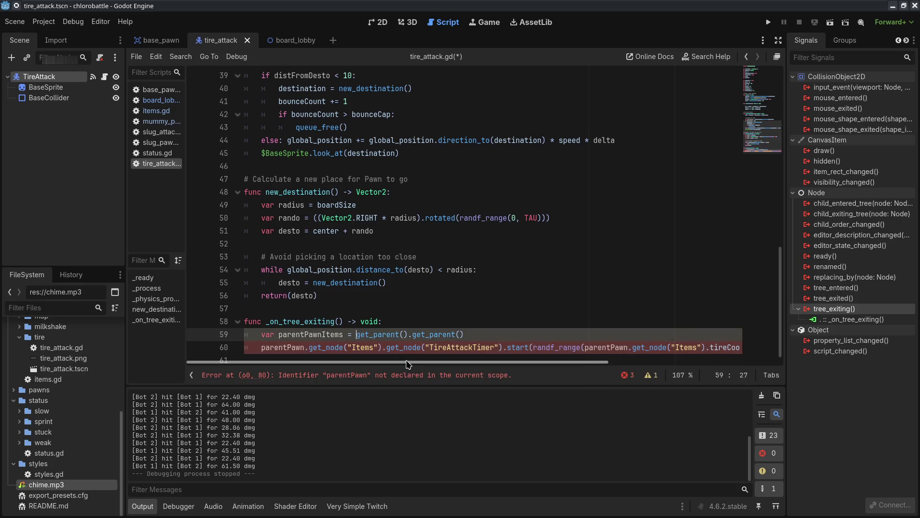
pyautogui.hotkey('ctrl', 'v')
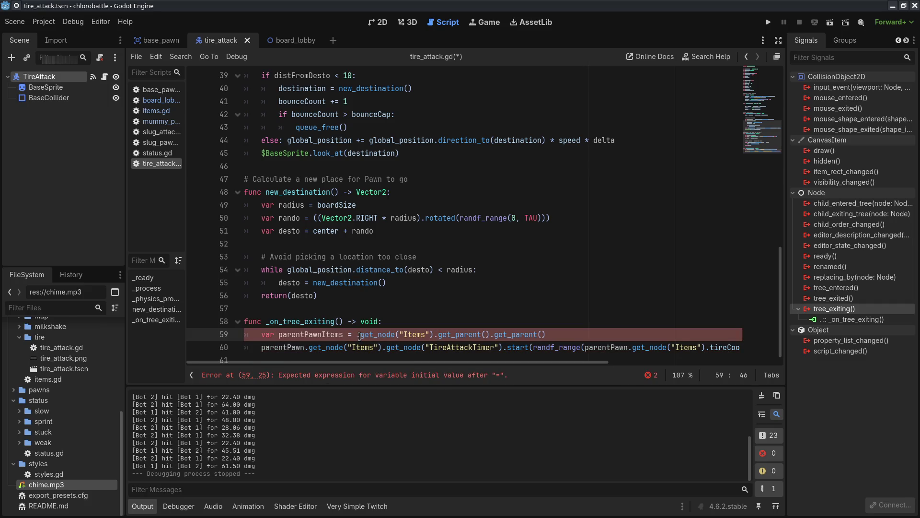
# - Replace all three Items lookups on line 60 with parentPawnItems and save
pyautogui.doubleClick(301, 334)
pyautogui.moveTo(292, 346); pyautogui.dragTo(330, 346)
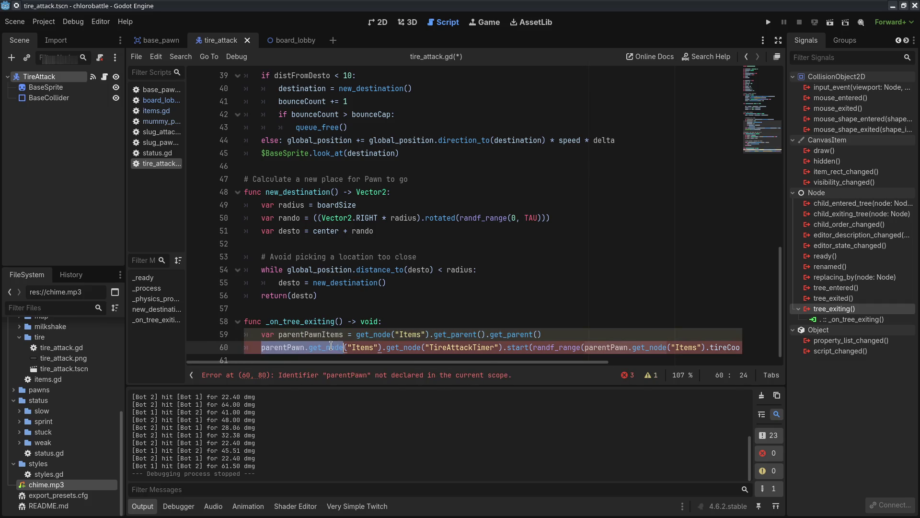
pyautogui.hotkey('ctrl', 'v')
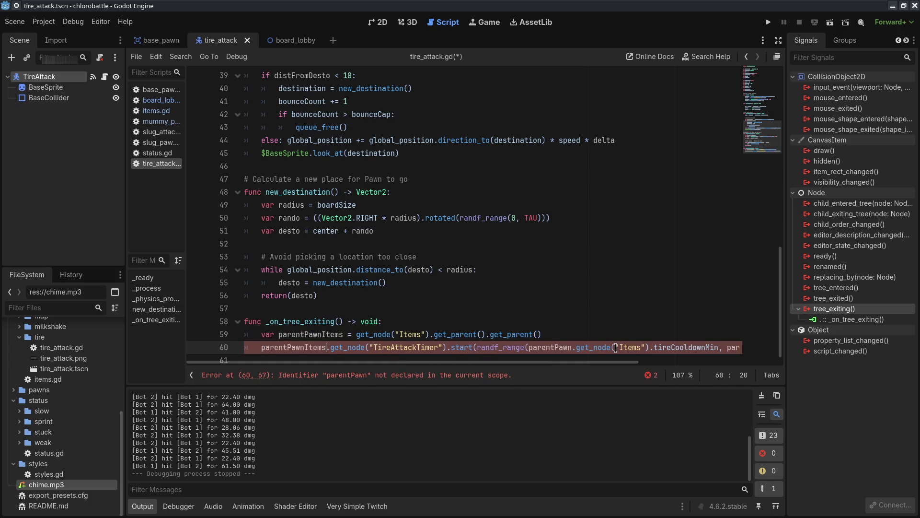
pyautogui.moveTo(529, 347); pyautogui.dragTo(650, 347)
pyautogui.hotkey('ctrl', 'v')
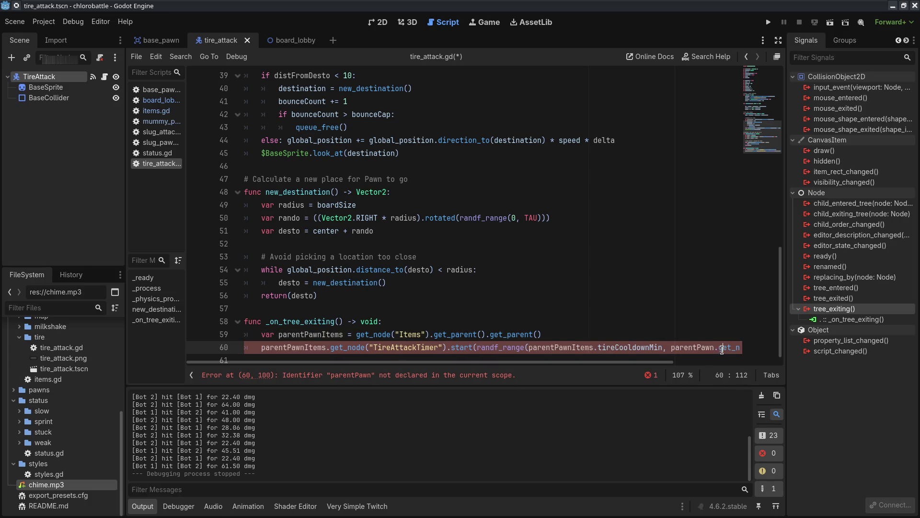
pyautogui.hscroll(3, 722, 349)
pyautogui.moveTo(544, 347); pyautogui.dragTo(657, 347)
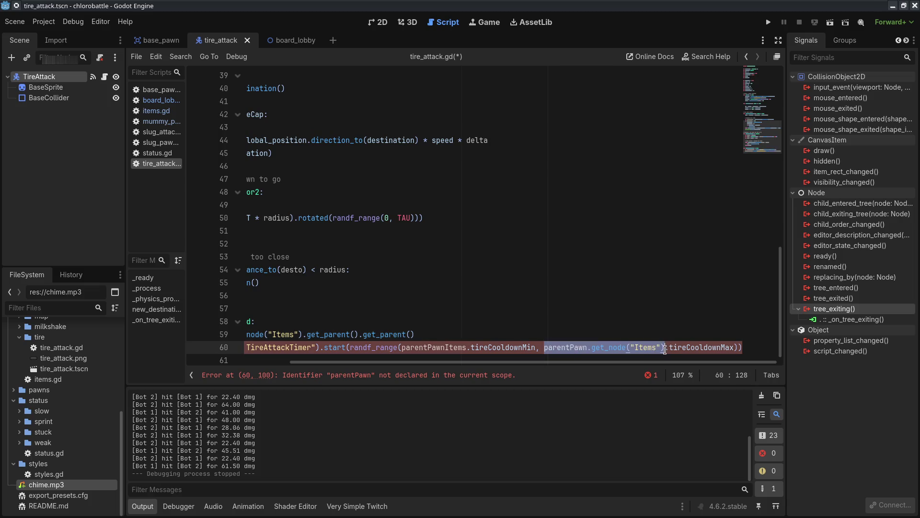
pyautogui.hotkey('ctrl', 'v')
pyautogui.hscroll(-5, 508, 317)
pyautogui.hotkey('ctrl', 's')
pyautogui.click(508, 309)
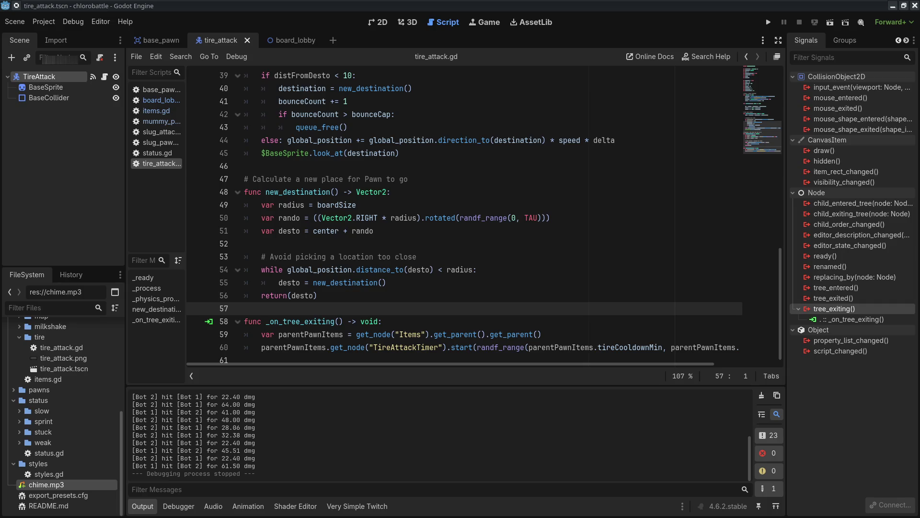
# - Scroll through the script and select the queue_free() call on line 43
pyautogui.scroll(6, 415, 252)
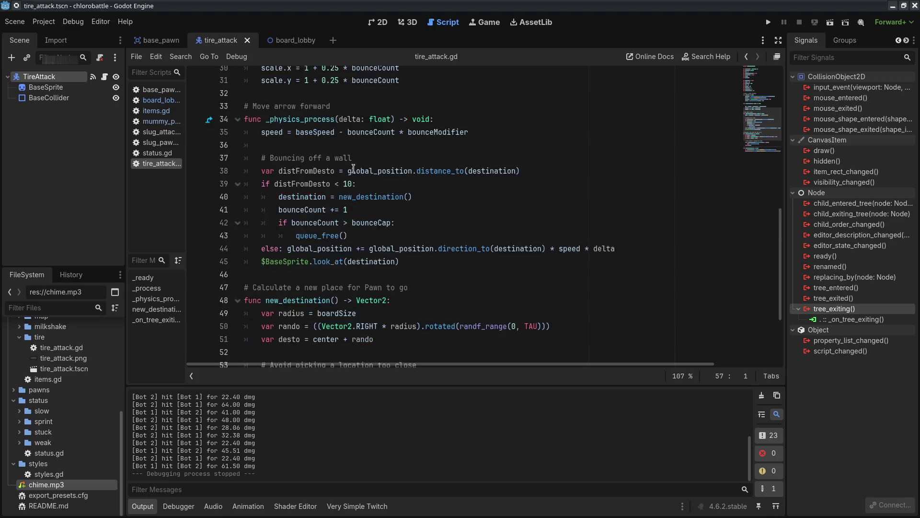
pyautogui.scroll(3, 407, 252)
pyautogui.scroll(-10, 403, 269)
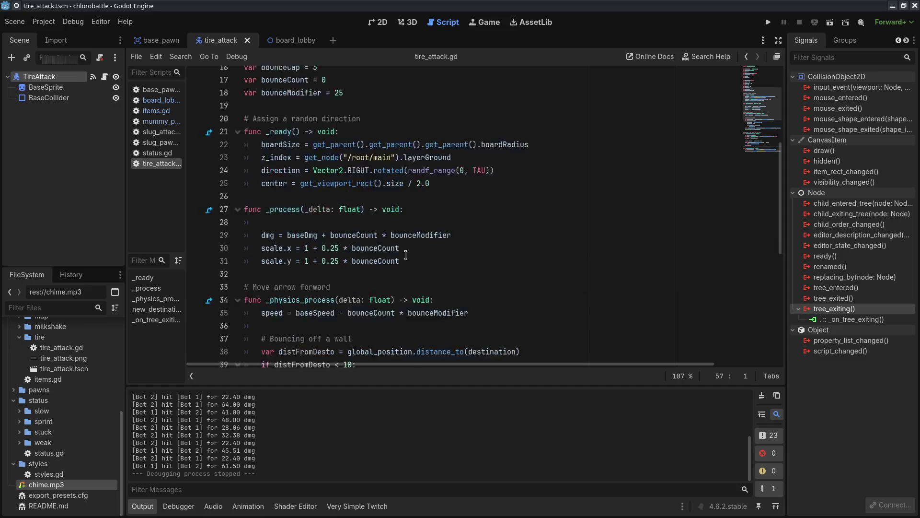
pyautogui.click(460, 316)
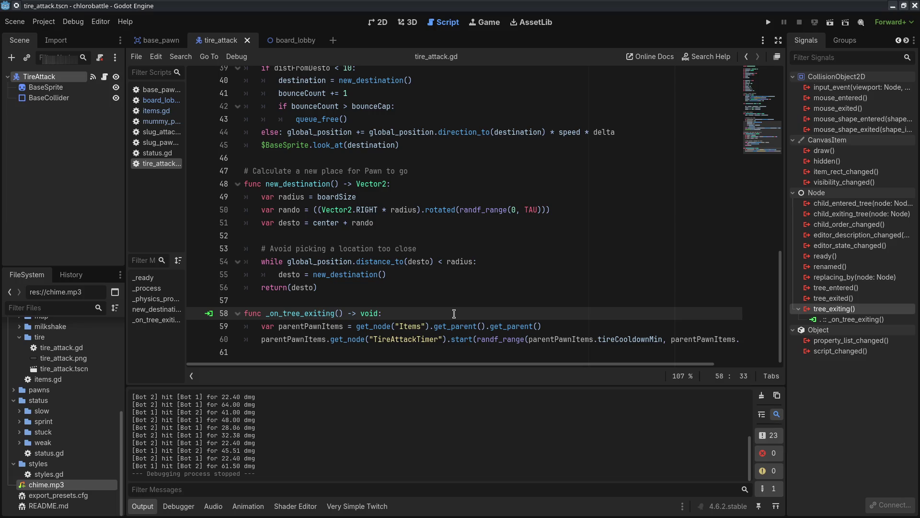
pyautogui.scroll(1, 454, 314)
pyautogui.press('Up')
pyautogui.press('Up')
pyautogui.press('Up')
pyautogui.hotkey('shift', 'Up')
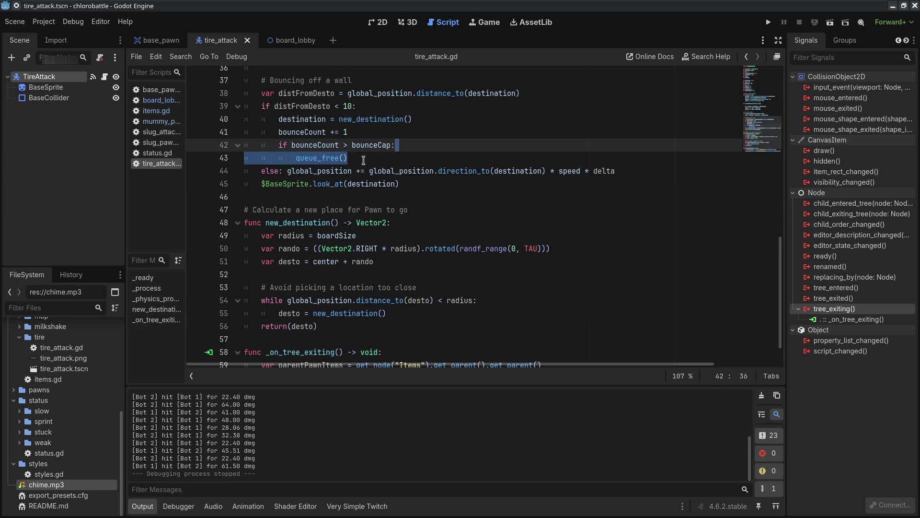
pyautogui.moveTo(295, 158); pyautogui.dragTo(370, 158)
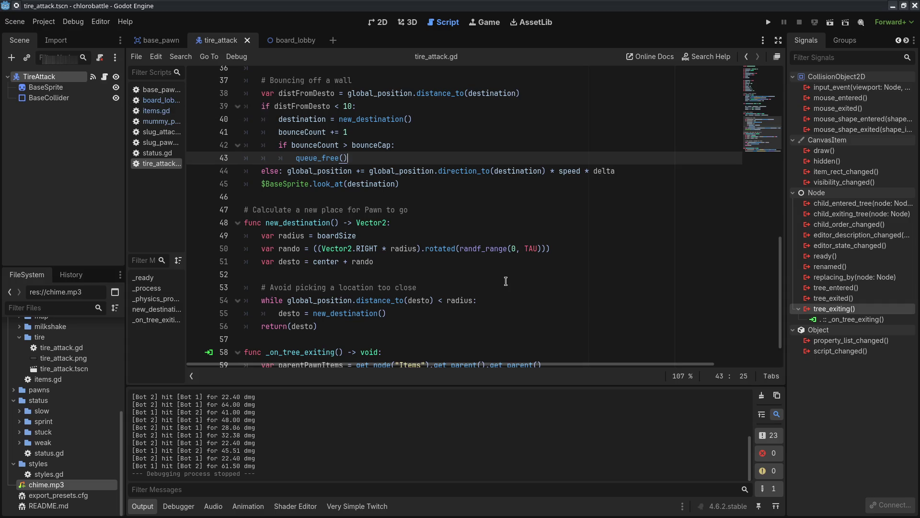
# - In board_lobby.gd, comment out the test-bot lines, re-enable the Twitch chat lines, and run the game
pyautogui.click(166, 102)
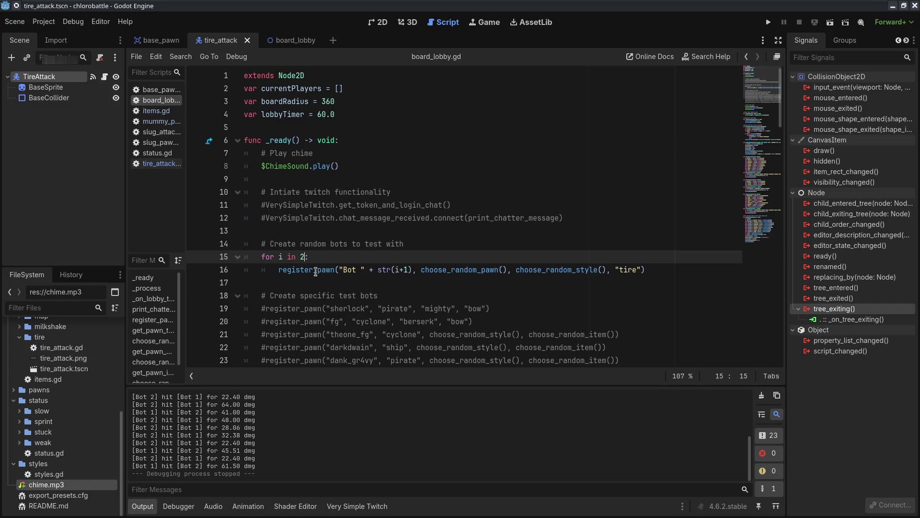
pyautogui.hotkey('ctrl', 'k')
pyautogui.click(280, 268)
pyautogui.hotkey('ctrl', 'k')
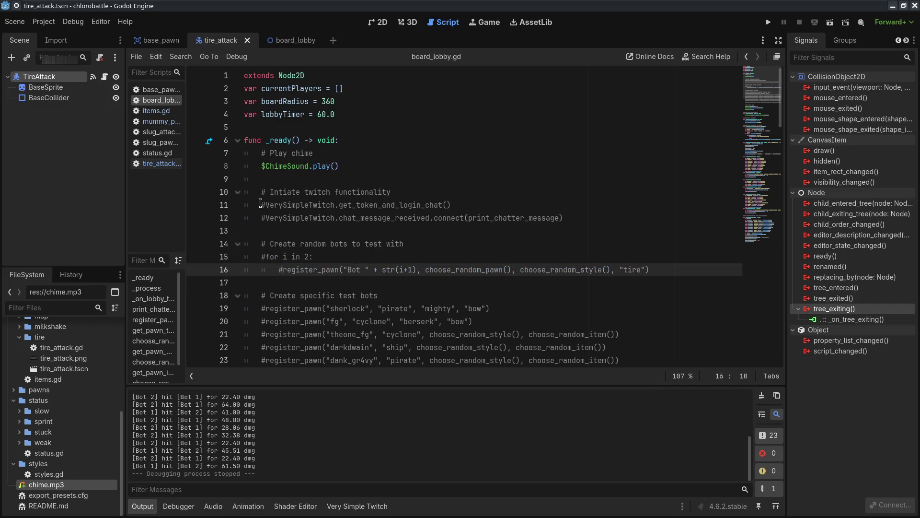
pyautogui.click(266, 205)
pyautogui.hotkey('ctrl', 'k')
pyautogui.click(266, 219)
pyautogui.hotkey('ctrl', 'k')
pyautogui.click(768, 22)
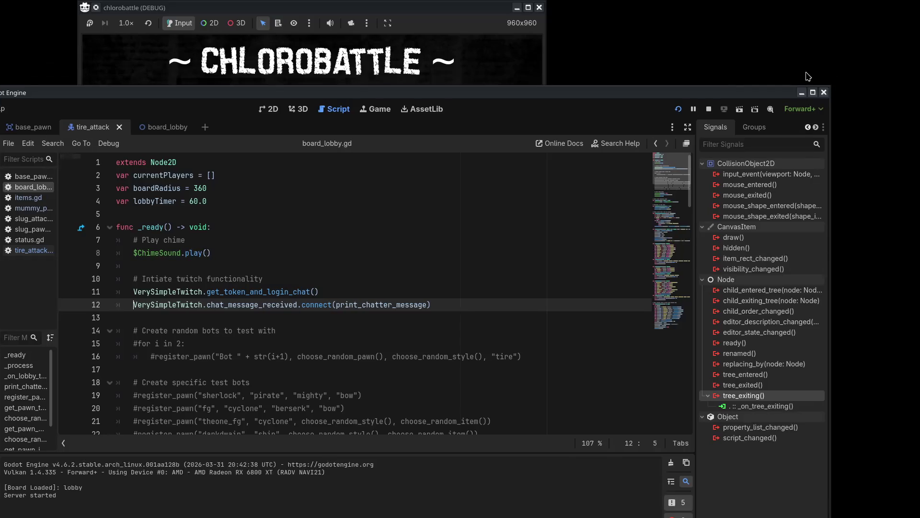
# - Bring the chat over the game and send '!join candle berserk glue' to join the battle
pyautogui.click(803, 92)
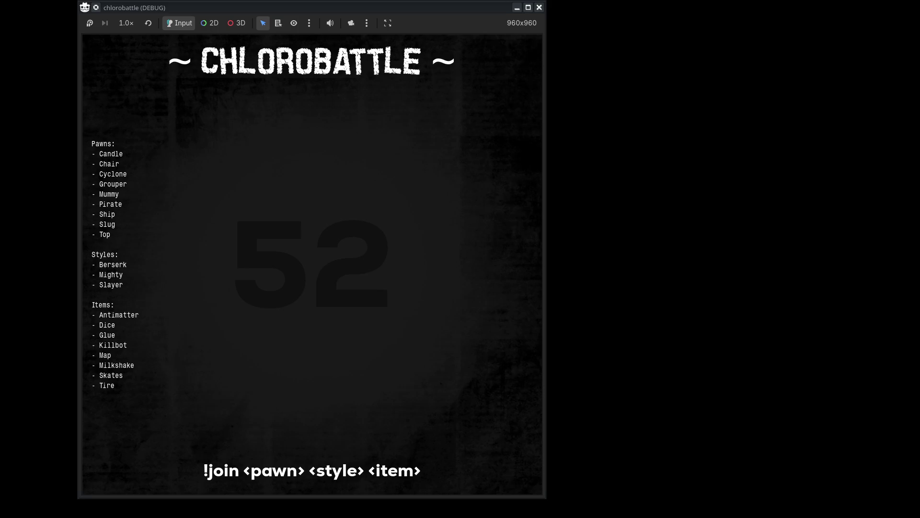
pyautogui.moveTo(0, 47); pyautogui.dragTo(127, 48)
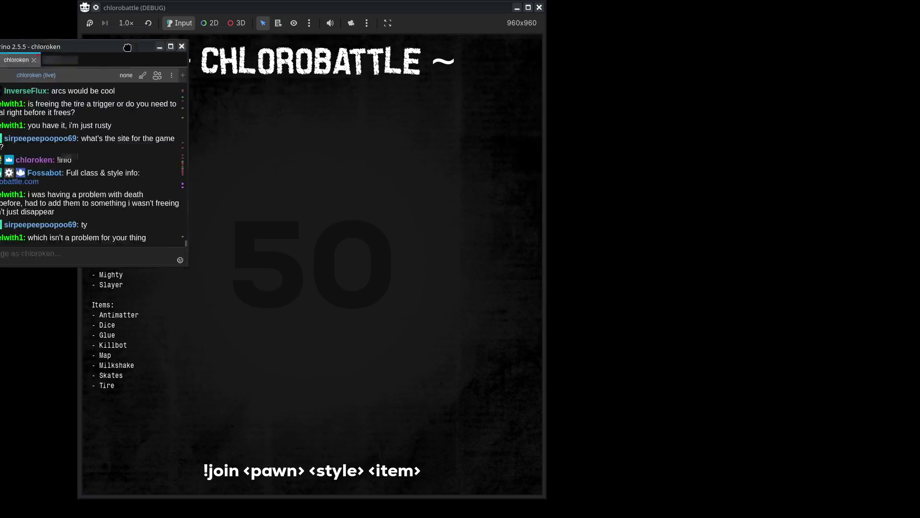
pyautogui.write('!join candle berserk glue')
pyautogui.press('Return')
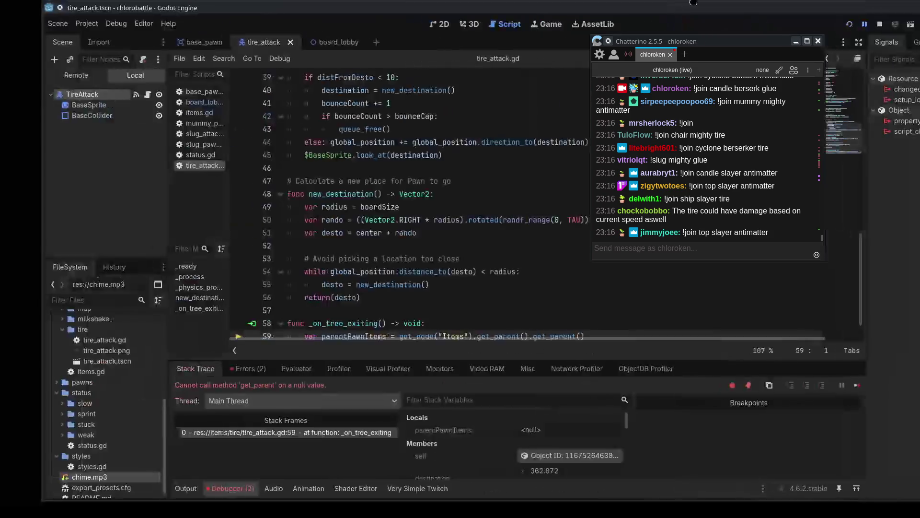
# - Jump from the Errors list to line 59 and undo/redo back to the parentPawnItems version
pyautogui.click(234, 368)
pyautogui.click(250, 405)
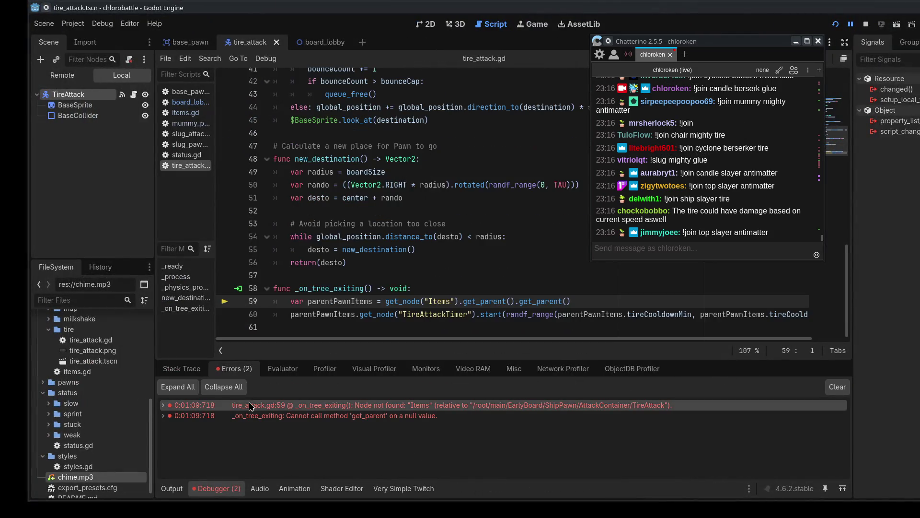
pyautogui.click(456, 301)
pyautogui.hotkey('ctrl', 'z')
pyautogui.hotkey('ctrl', 'z')
pyautogui.hotkey('ctrl', 'z')
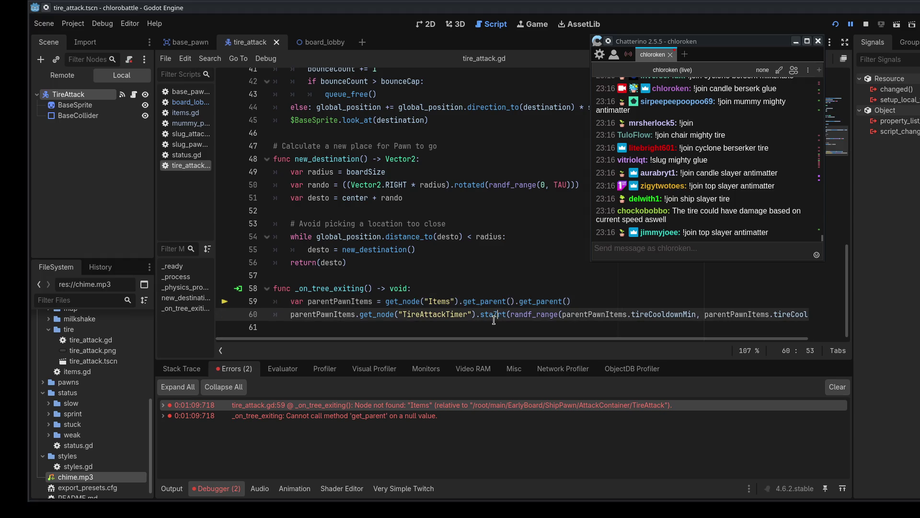
pyautogui.hotkey('ctrl', 'z')
pyautogui.hotkey('ctrl', 'z')
pyautogui.hotkey('ctrl', 'z')
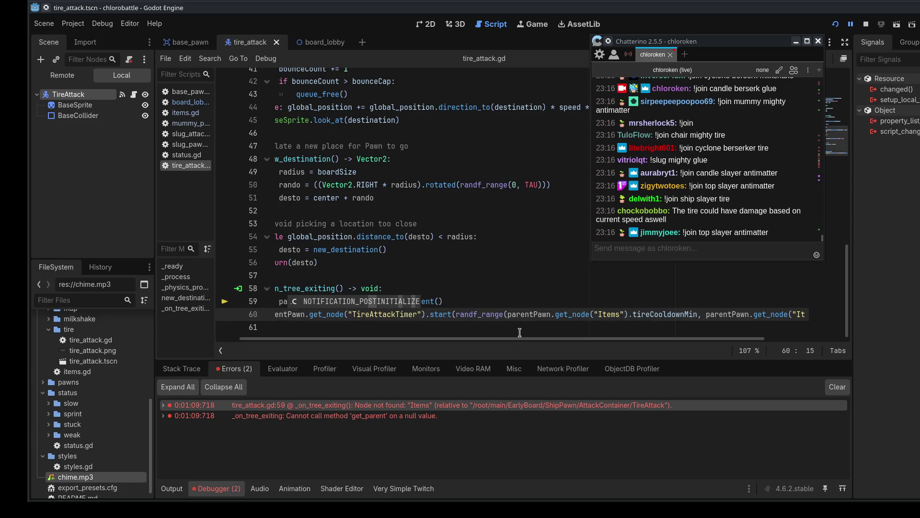
pyautogui.hotkey('ctrl', 'shift', 'z')
pyautogui.hotkey('ctrl', 'shift', 'z')
pyautogui.hotkey('ctrl', 'shift', 'z')
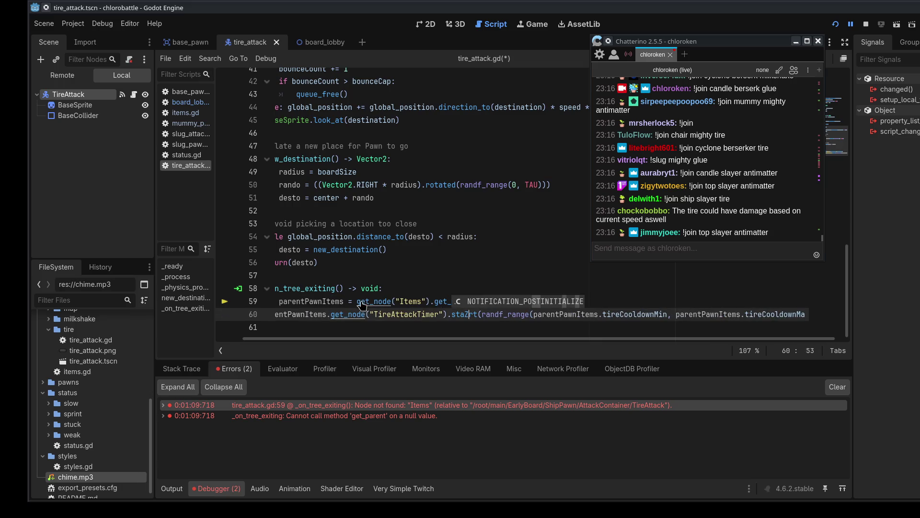
pyautogui.hotkey('ctrl', 'shift', 'z')
# - Rewrite line 59 to fetch Items via get_parent().get_parent().get_node("Items")
pyautogui.click(357, 301)
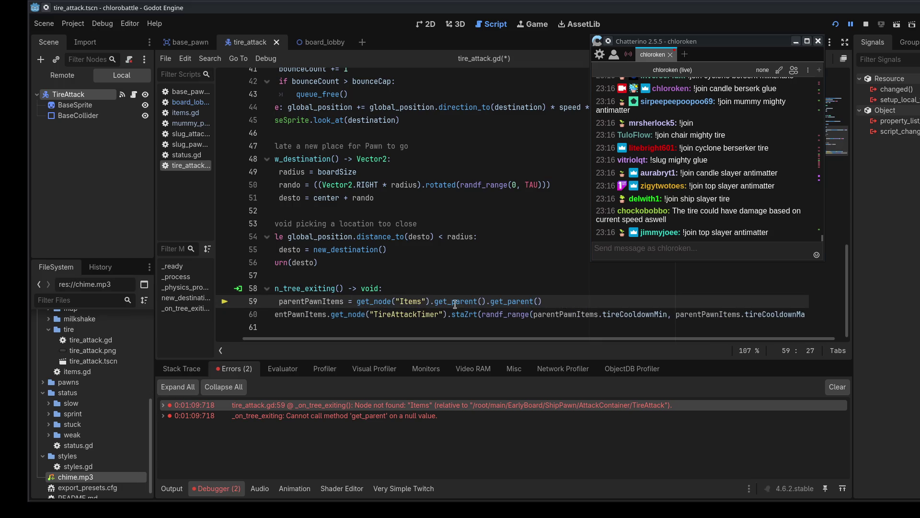
pyautogui.press('BackSpace')
pyautogui.click(490, 298)
pyautogui.press('BackSpace')
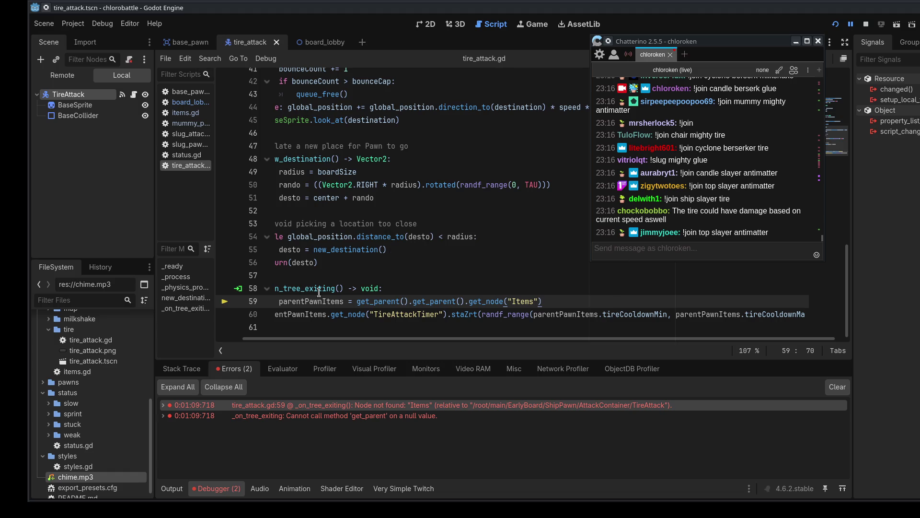
pyautogui.click(268, 315)
pyautogui.click(424, 320)
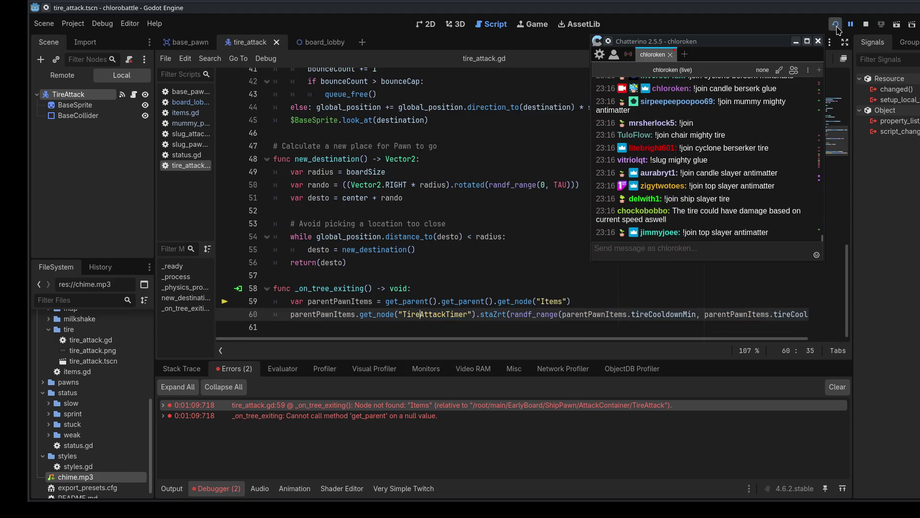
# - Relaunch the game, close the browser confirmation page, and minimize the editor
pyautogui.click(835, 24)
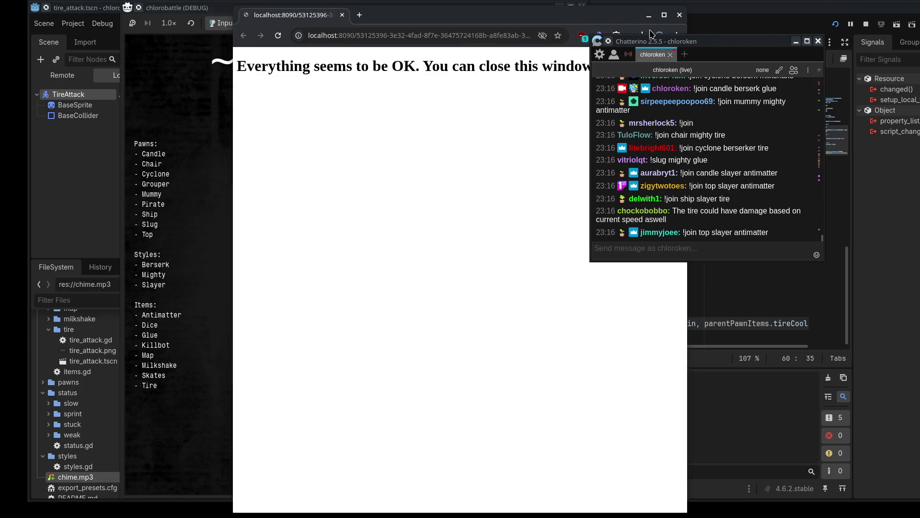
pyautogui.click(680, 15)
pyautogui.click(685, 5)
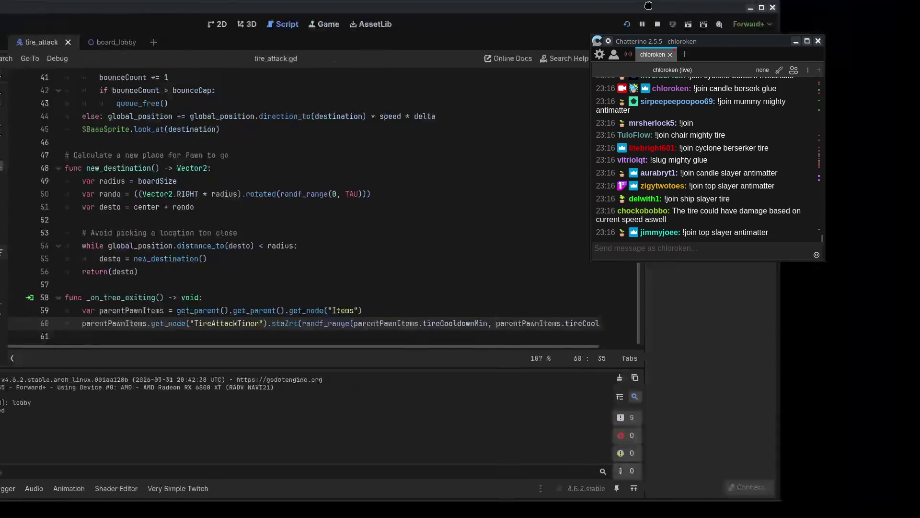
pyautogui.click(740, 8)
# - Resend the join message in chat and move the game window to the left
pyautogui.press('Up')
pyautogui.press('Return')
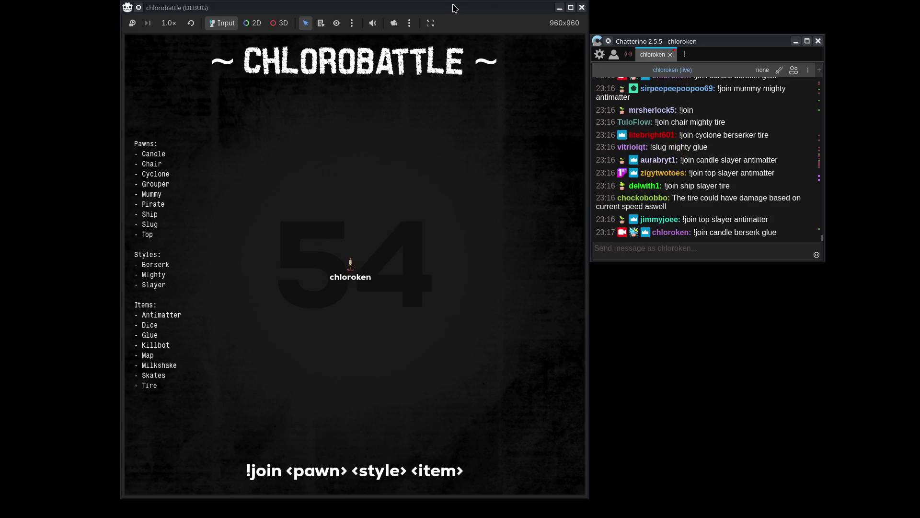
pyautogui.moveTo(455, 6); pyautogui.dragTo(413, 6)
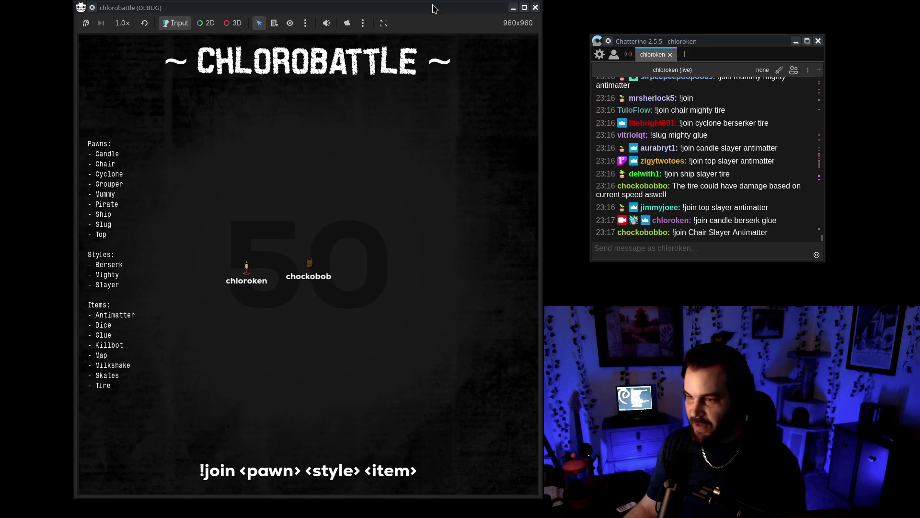
pyautogui.moveTo(414, 8); pyautogui.dragTo(385, 7)
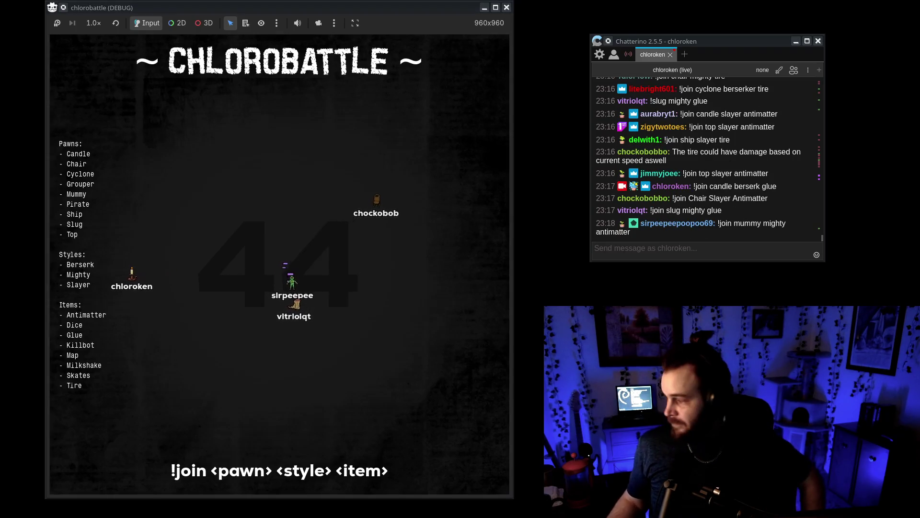
# - Switch to the script editor and back to the running game
pyautogui.hotkey('alt', 'Tab')
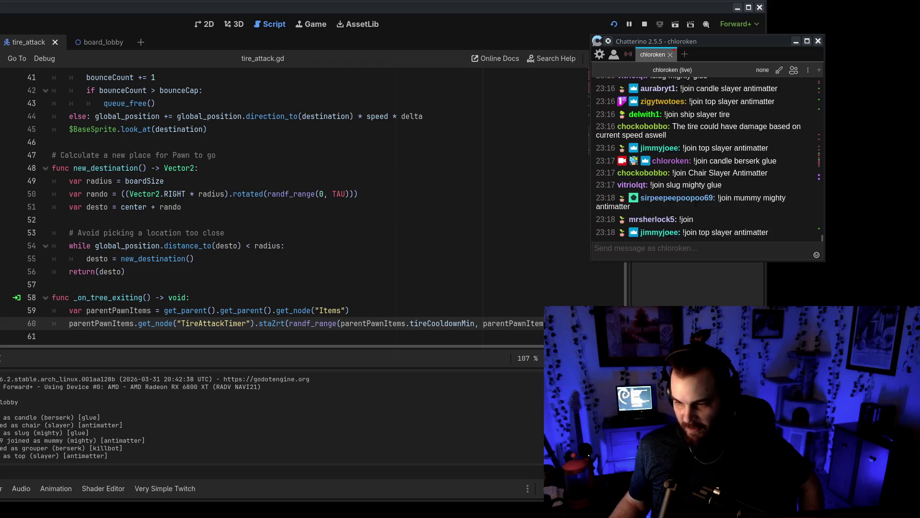
pyautogui.hotkey('alt', 'Tab')
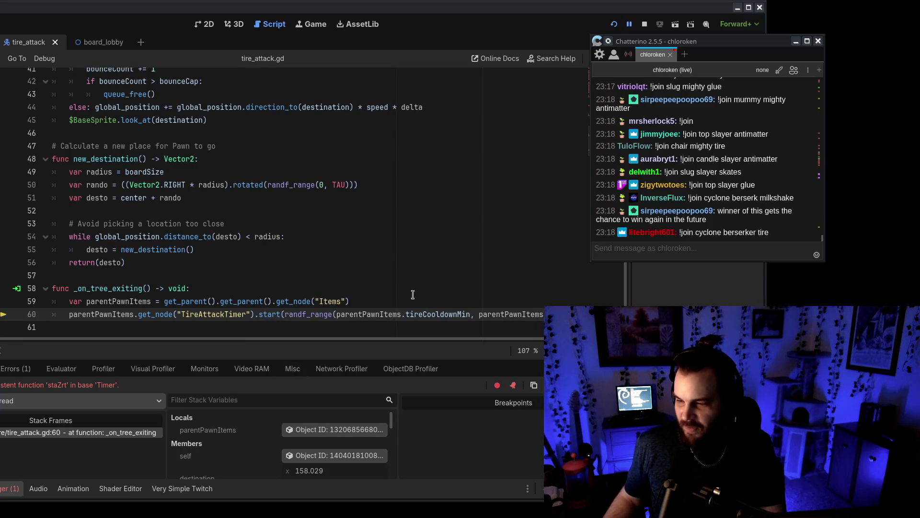
# - Relaunch the game, close the browser page, and minimize the editor
pyautogui.click(614, 25)
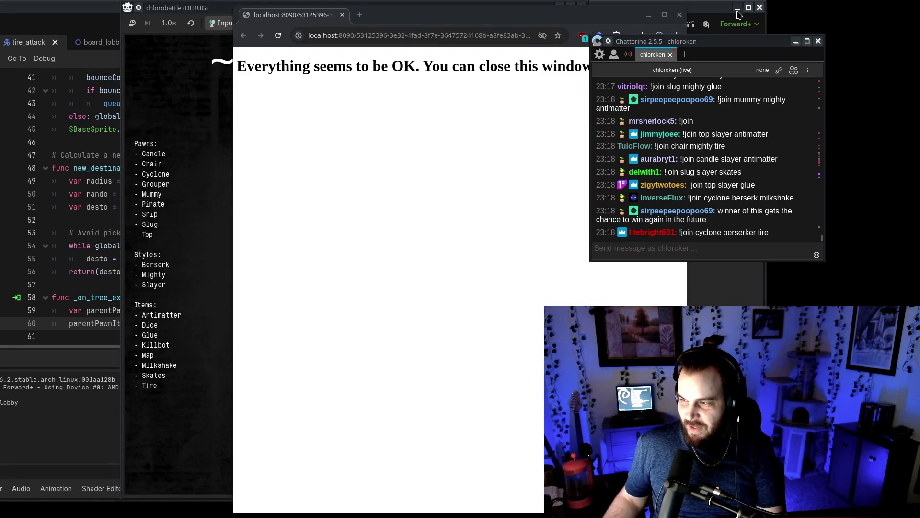
pyautogui.click(737, 7)
pyautogui.click(680, 15)
# - Send the chat emotes '>_>', '>_>' and '<_<', then shift the game window left
pyautogui.click(734, 248)
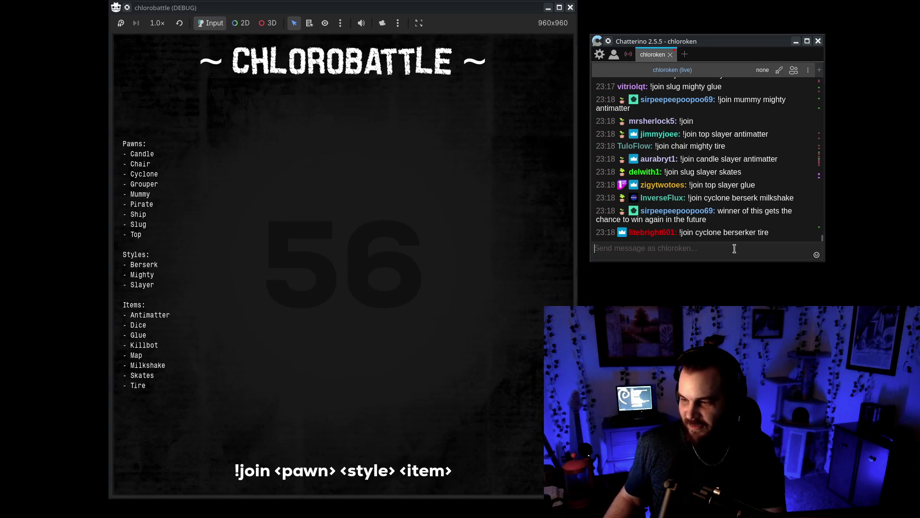
pyautogui.write('>_>')
pyautogui.press('Return')
pyautogui.write('>_>')
pyautogui.press('Return')
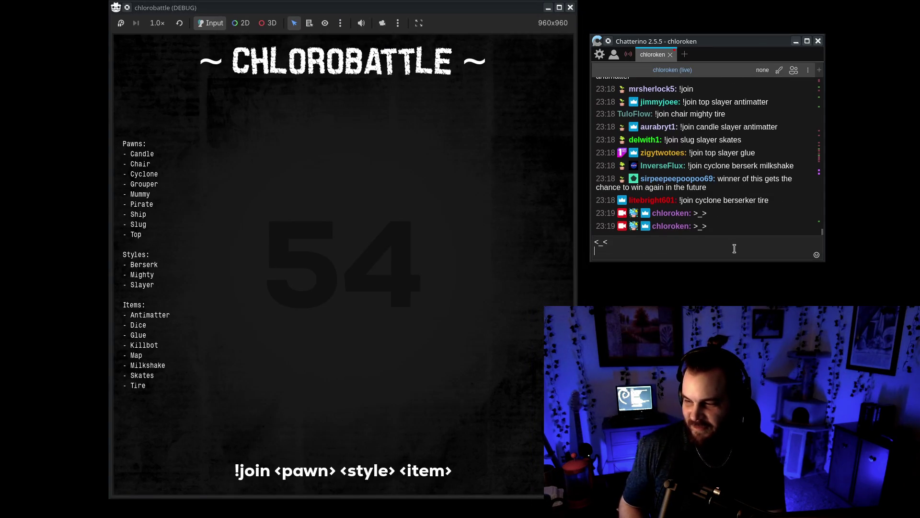
pyautogui.write('<_<')
pyautogui.press('Return')
pyautogui.press('Return')
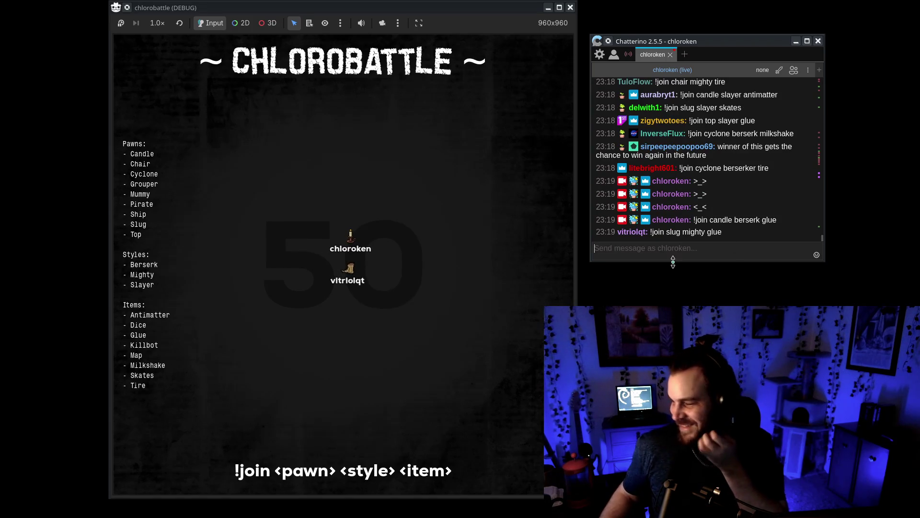
pyautogui.moveTo(577, 276); pyautogui.dragTo(549, 276)
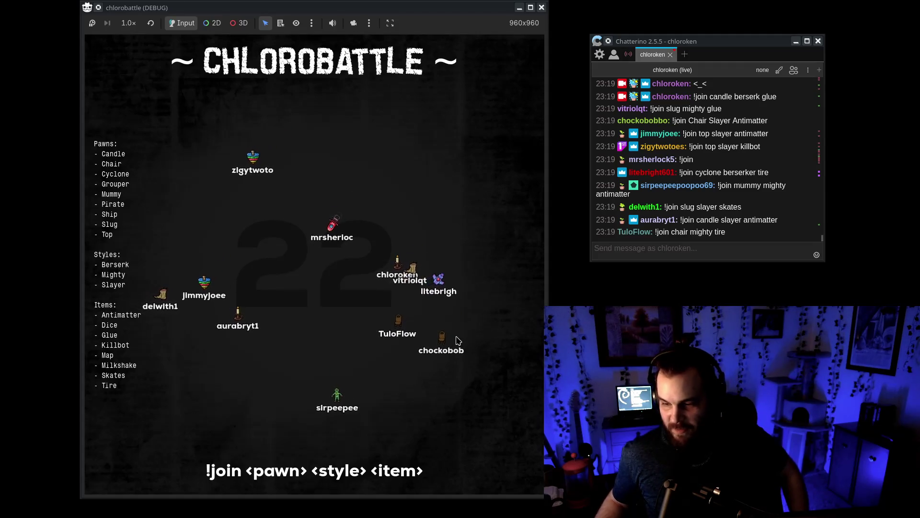
# - Focus the chat window and let the battle play out to the 13-player scoreboard
pyautogui.click(592, 232)
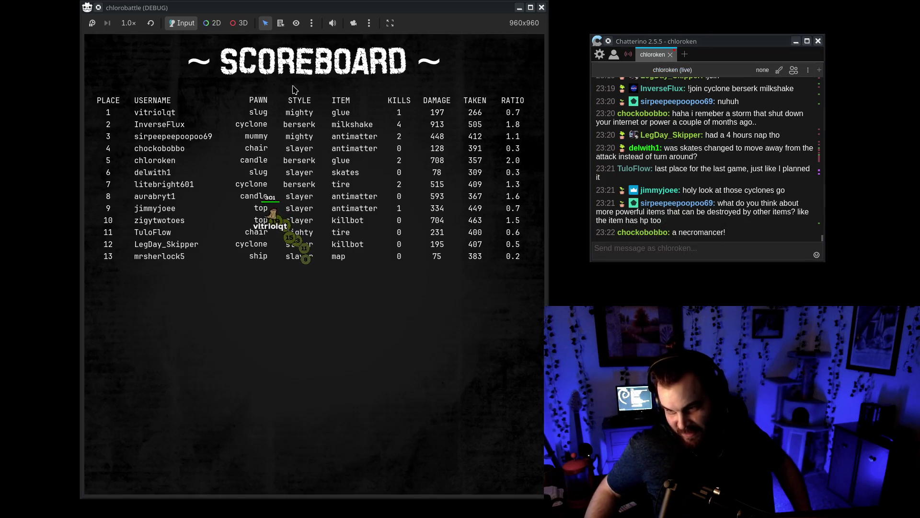
# - Scroll chat back to the earlier !join messages, select a viewer's '!join slug', and refocus the game
pyautogui.scroll(5, 708, 225)
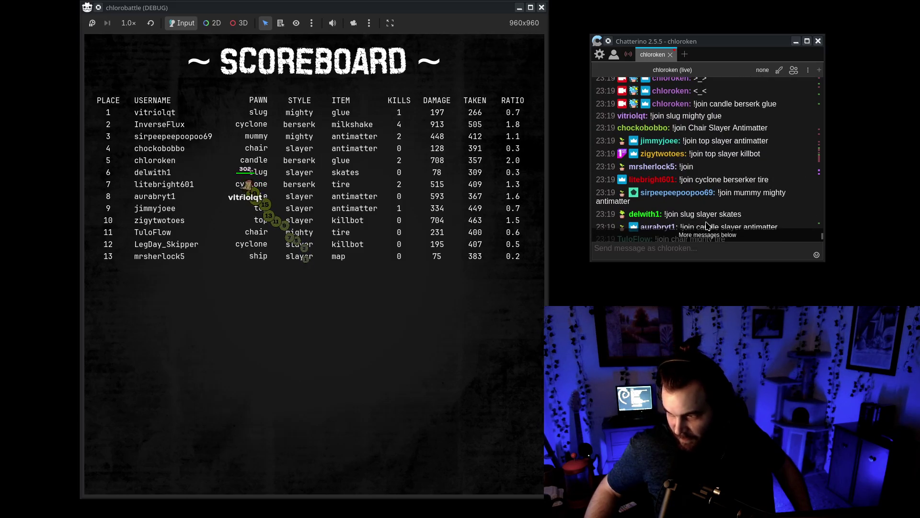
pyautogui.moveTo(649, 116); pyautogui.dragTo(683, 118)
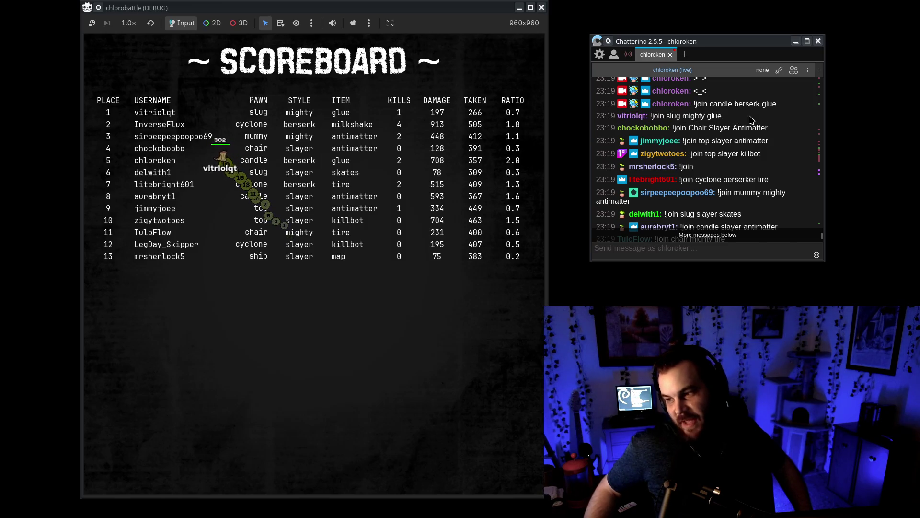
pyautogui.click(377, 340)
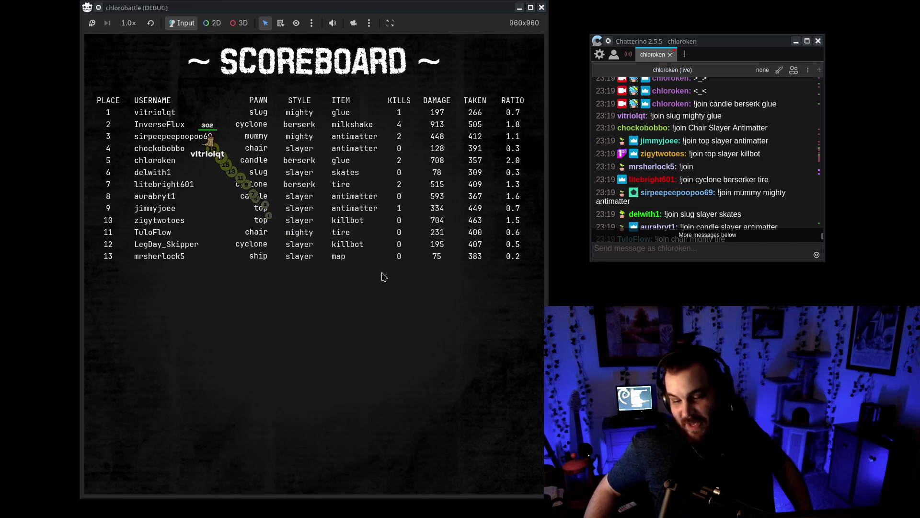